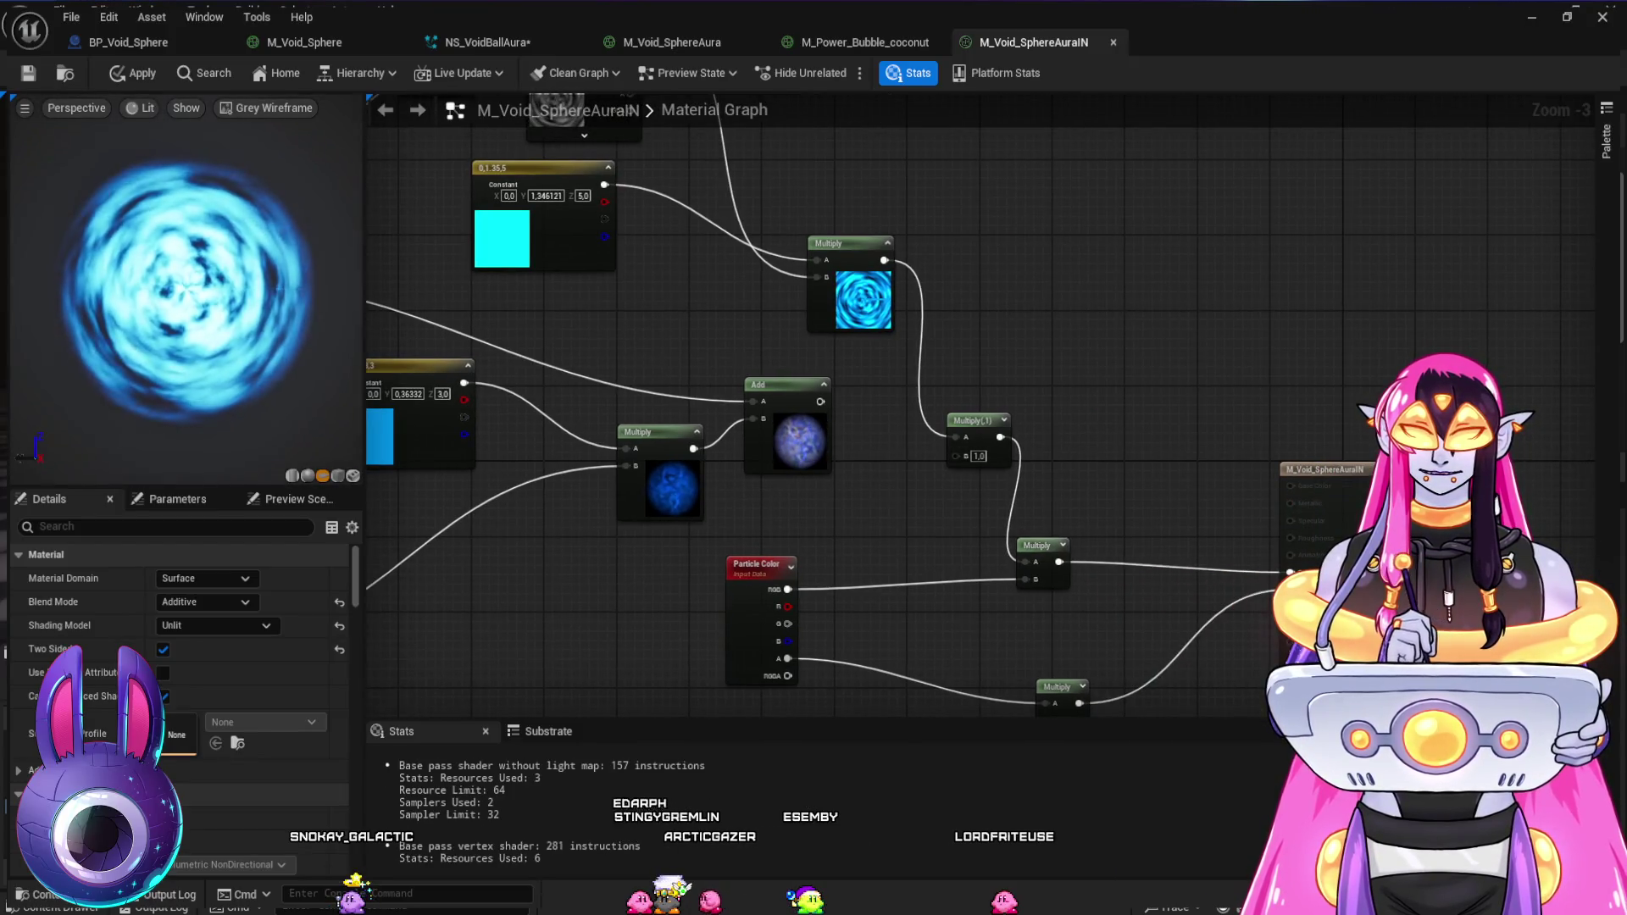
- Replace the Texture Sample's Big2K_Tilable_noise texture with Caustic1 from the Content Drawer
left_click(881, 178)
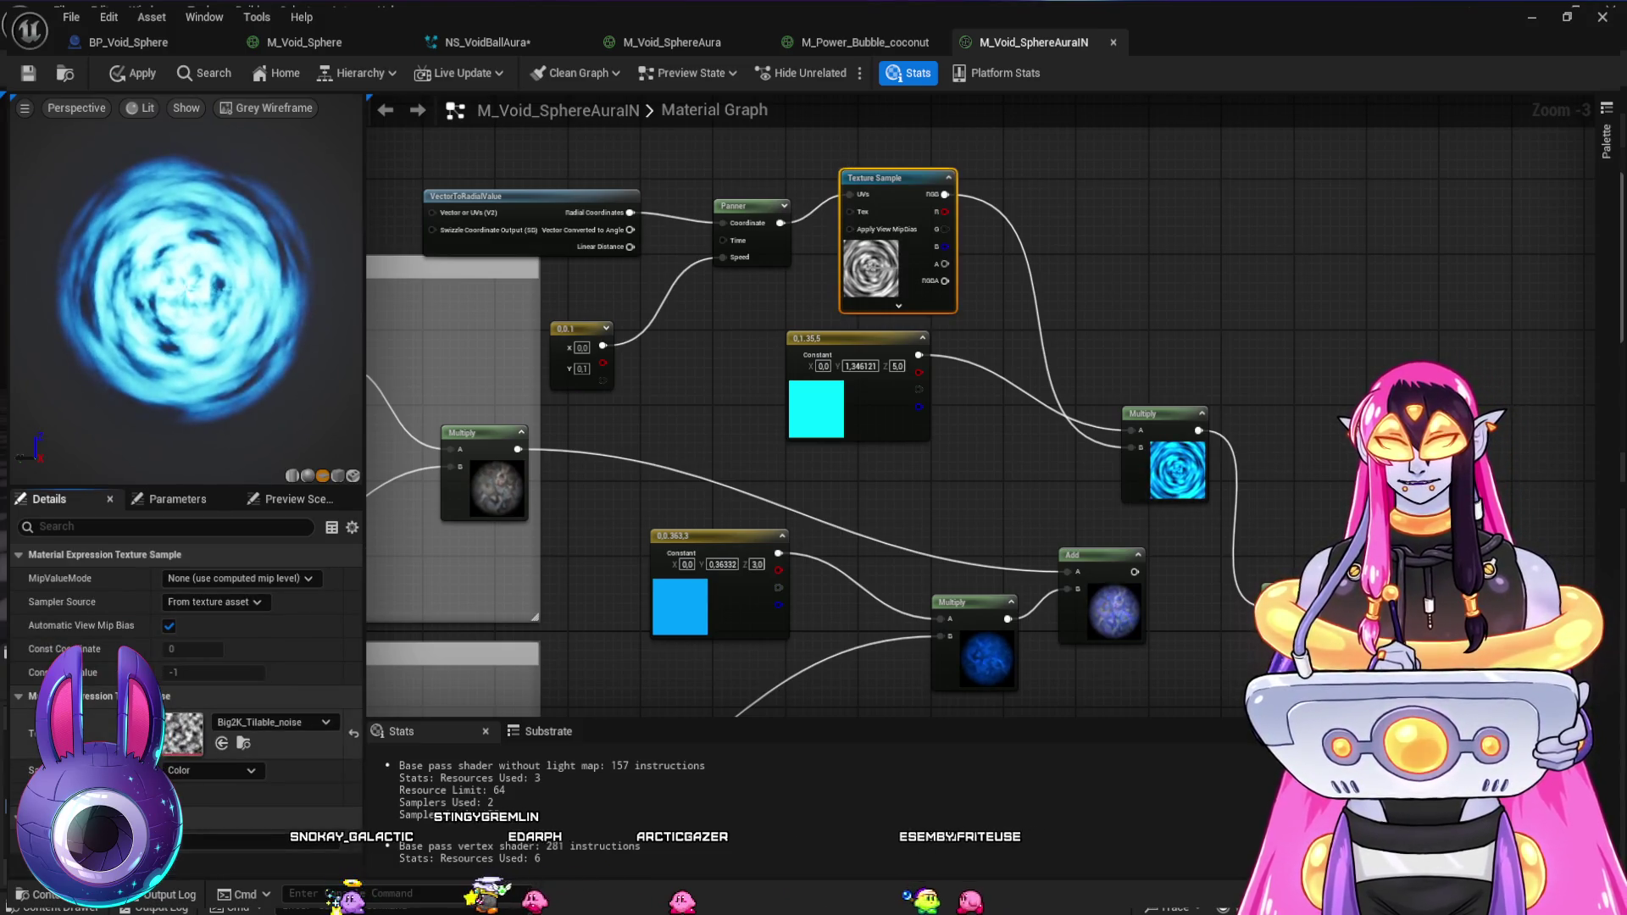
key("ctrl+space")
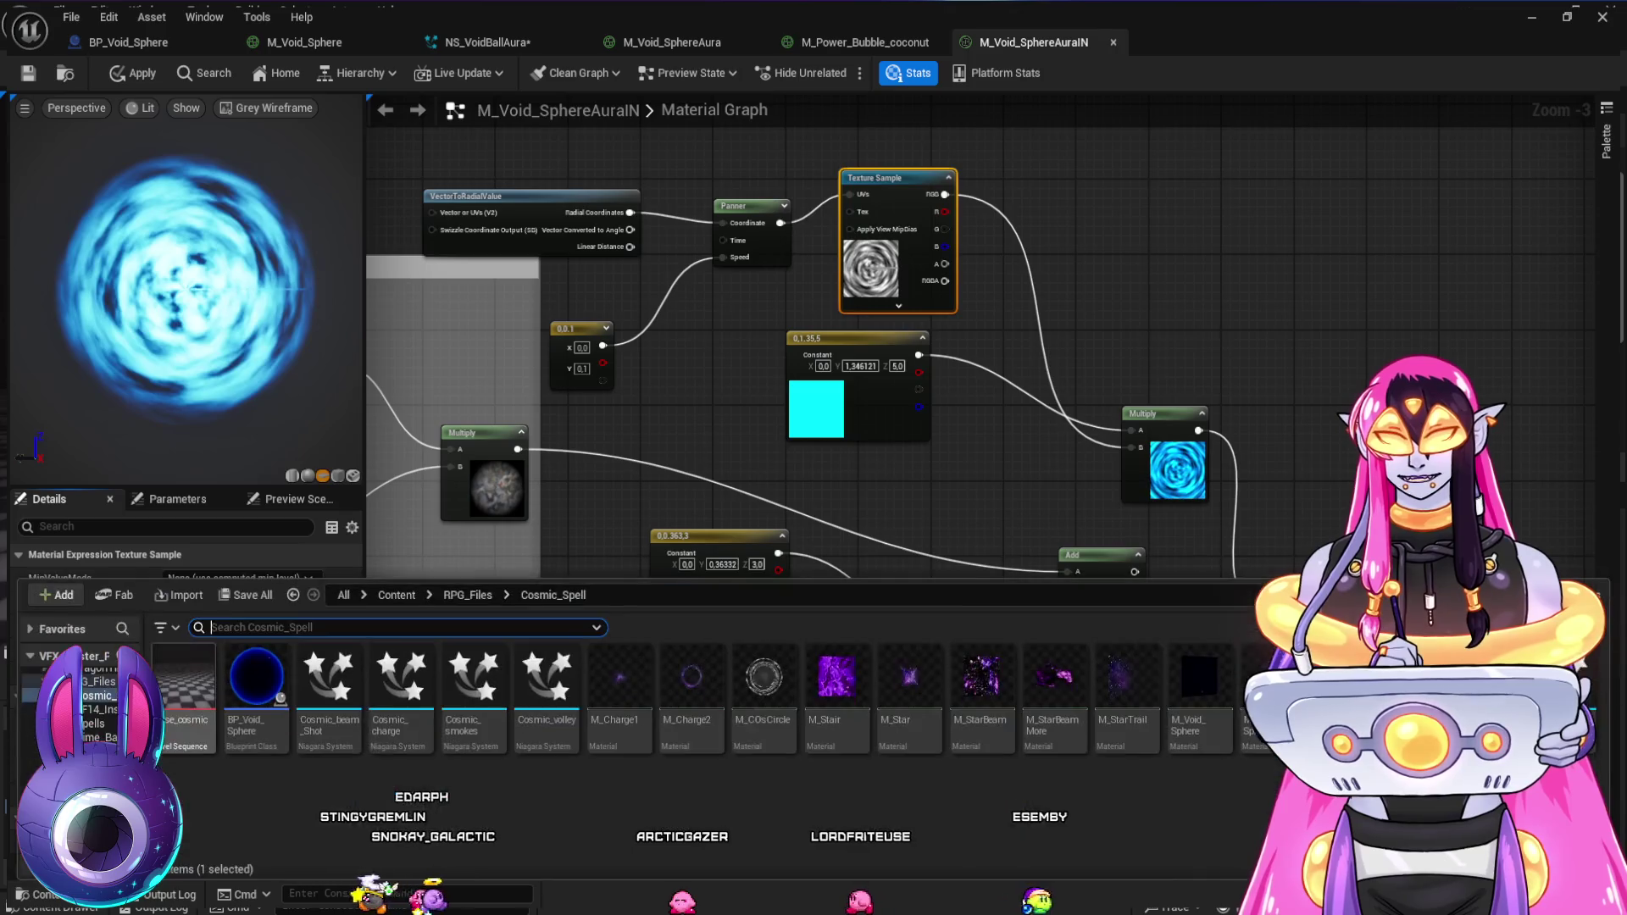
key("Escape")
key("ctrl+b")
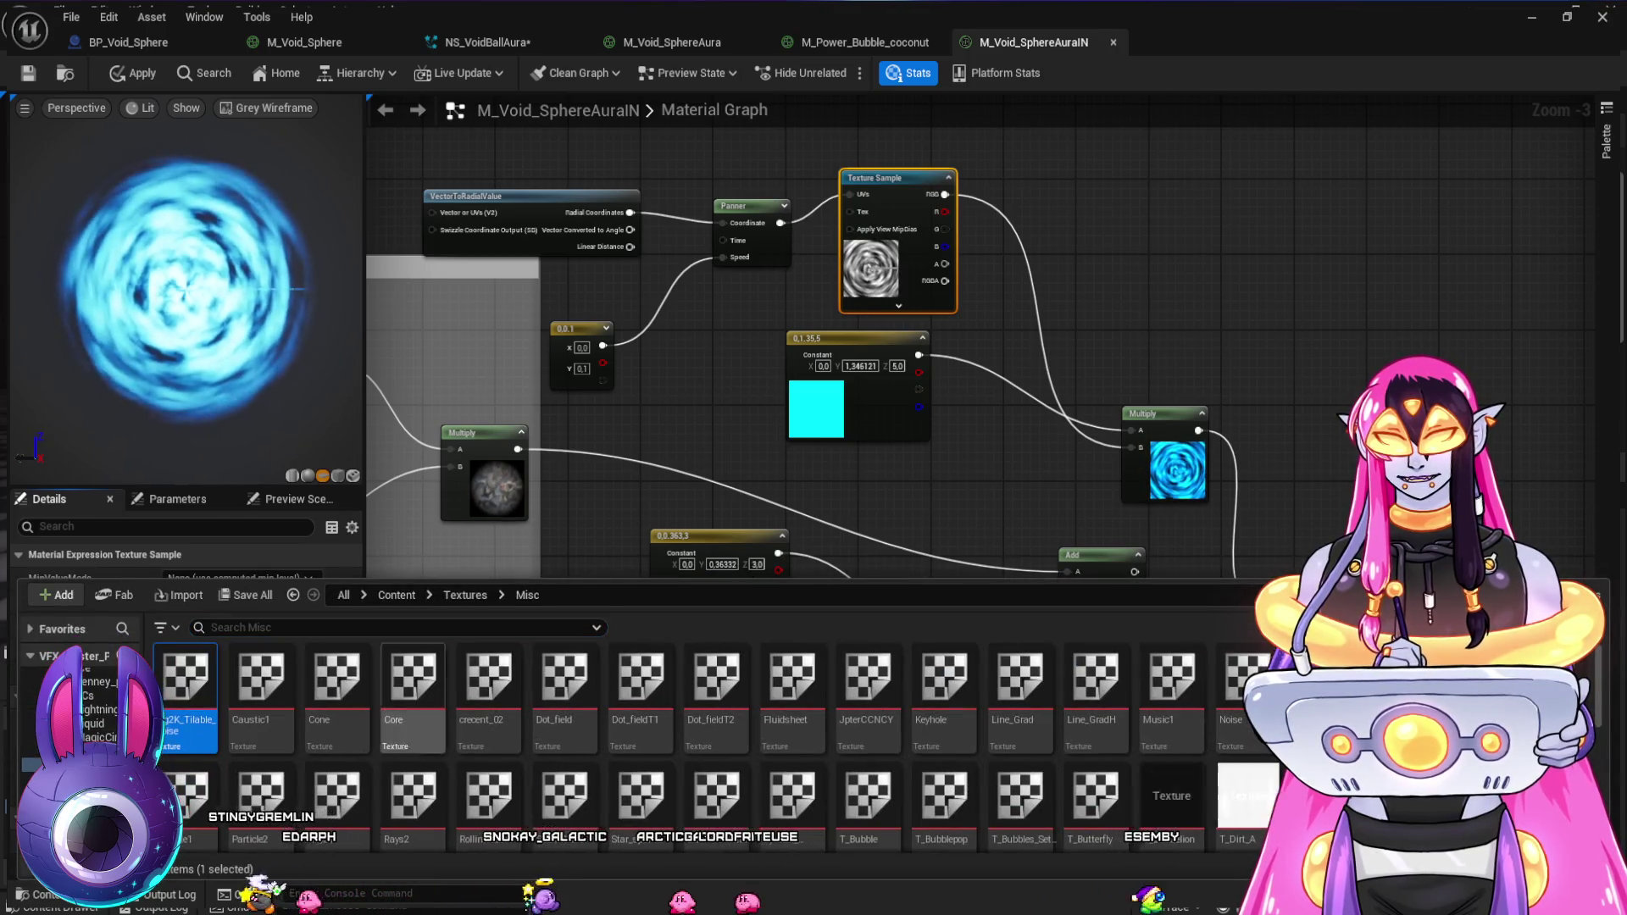
left_click(261, 695)
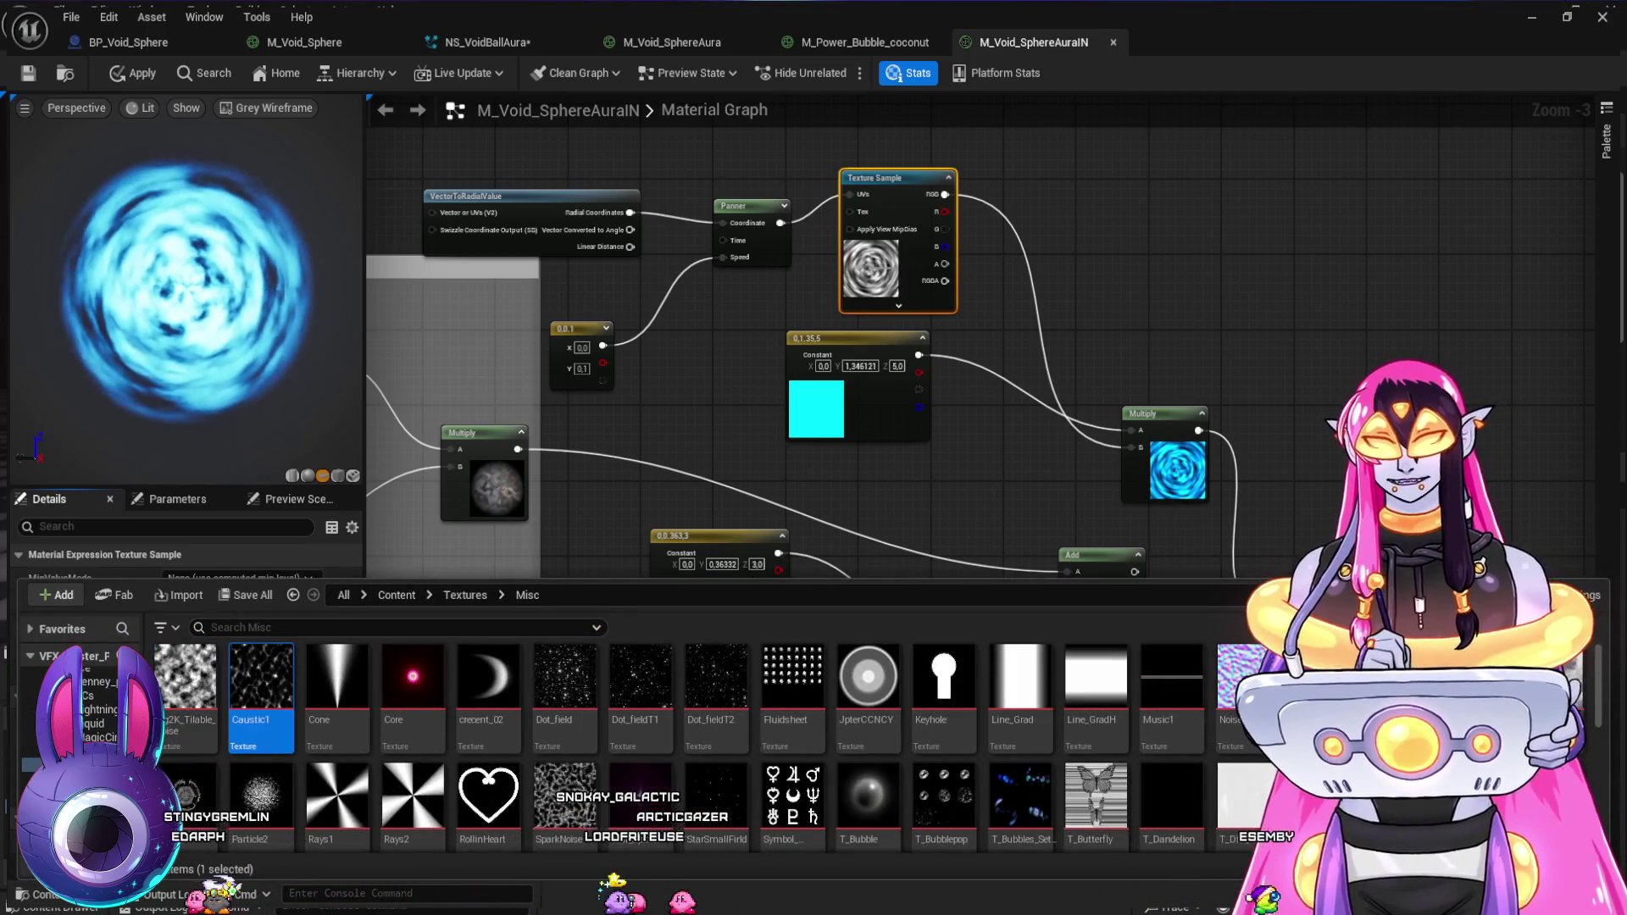
key("ctrl+space")
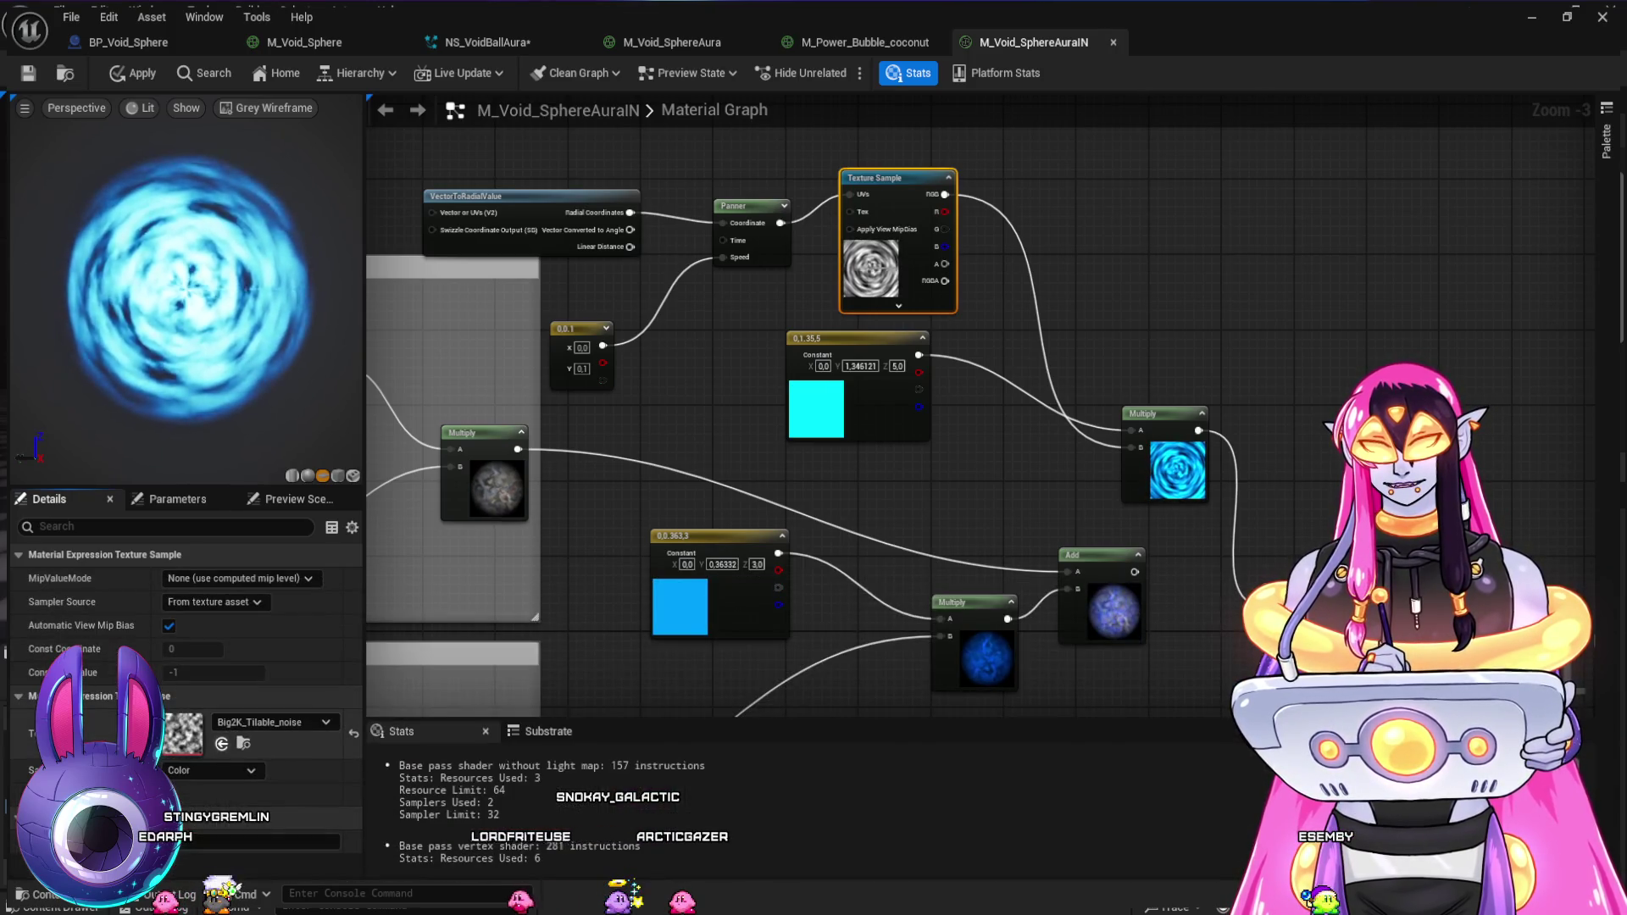
left_click(221, 743)
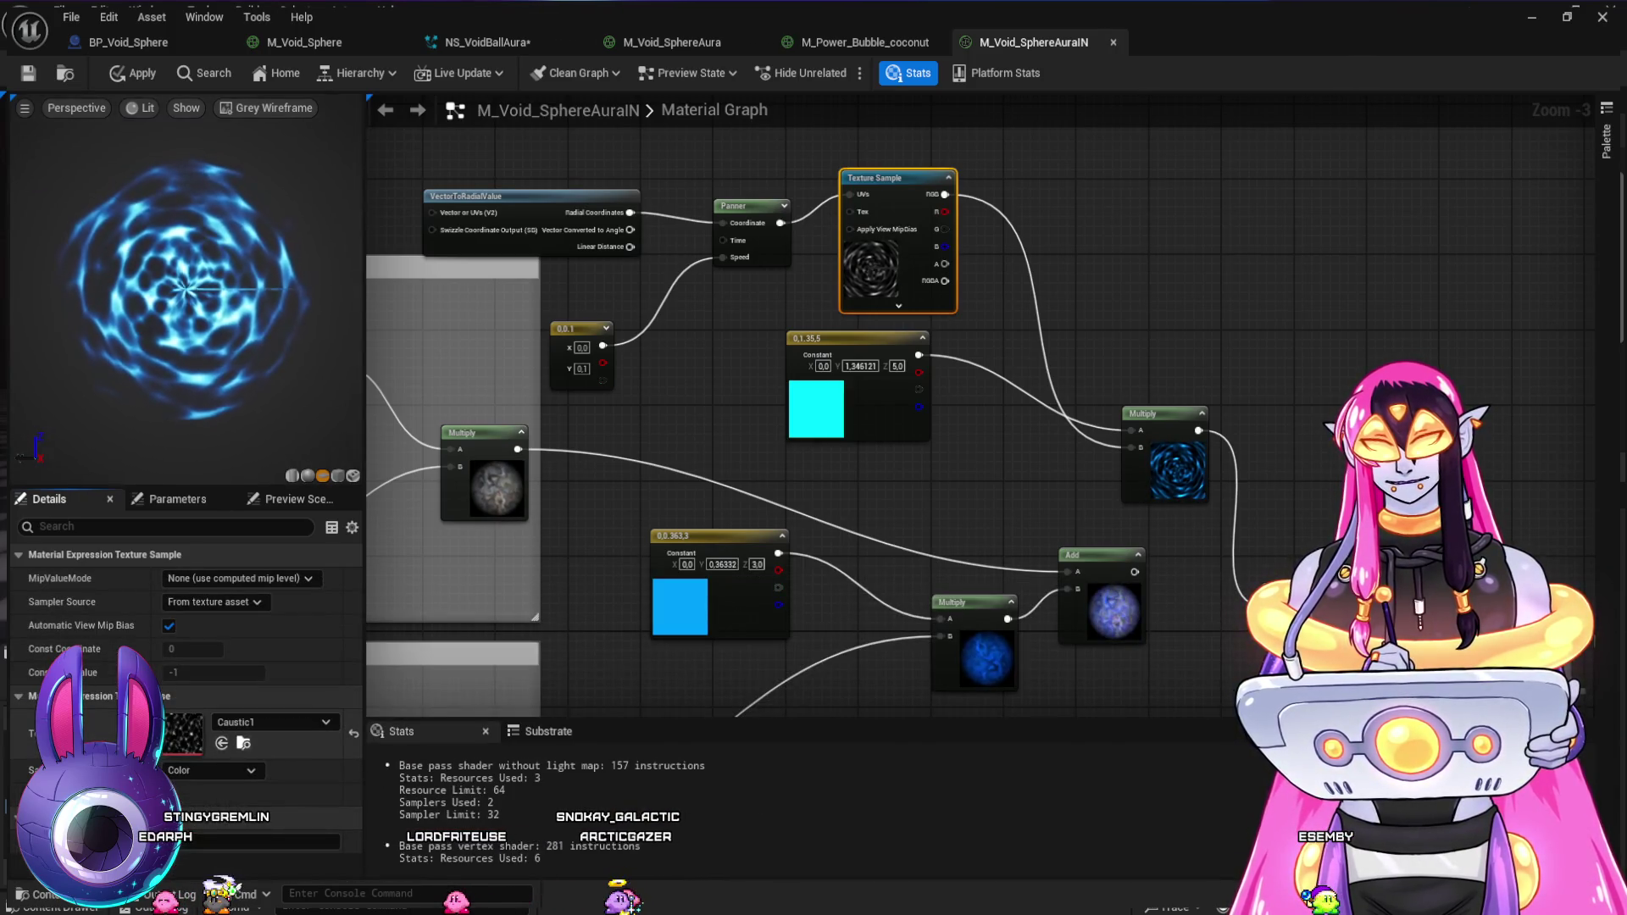
left_click_drag(848, 508, 657, 72)
- Copy the 0.5, 0.7, RadialGradientExponential and Multiply group and paste it below the original
mouse_move(1185, 545)
left_mouse_down()
mouse_move(1060, 537)
mouse_move(1026, 512)
left_mouse_up()
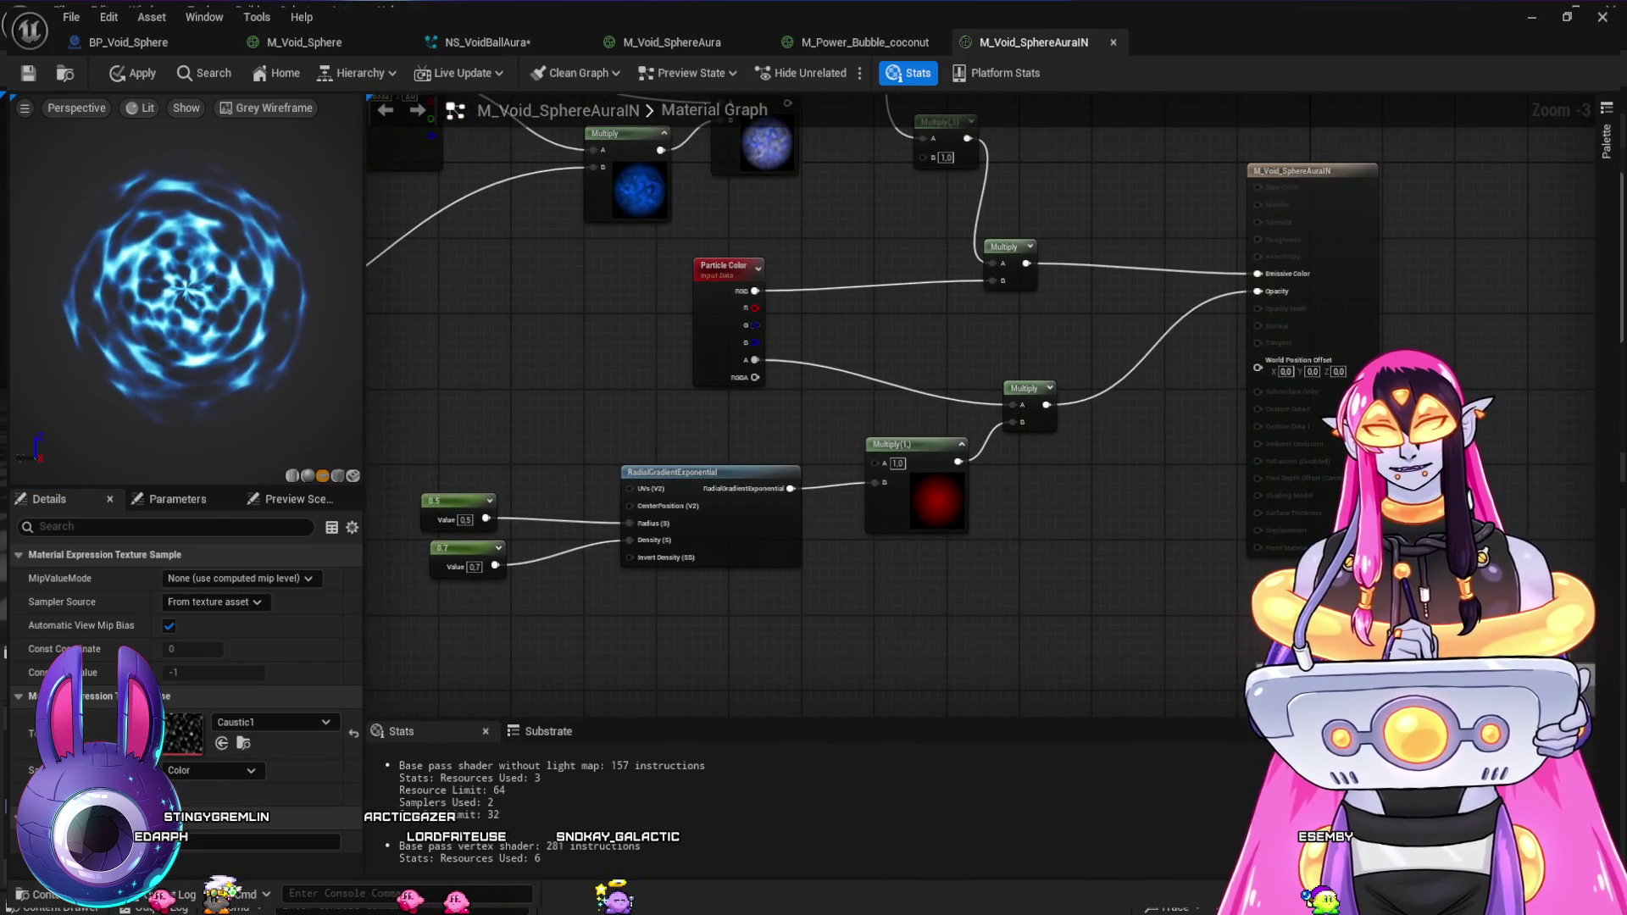
mouse_move(392, 429)
left_mouse_down()
mouse_move(842, 581)
mouse_move(974, 581)
left_mouse_up()
left_click_drag(712, 472, 570, 463)
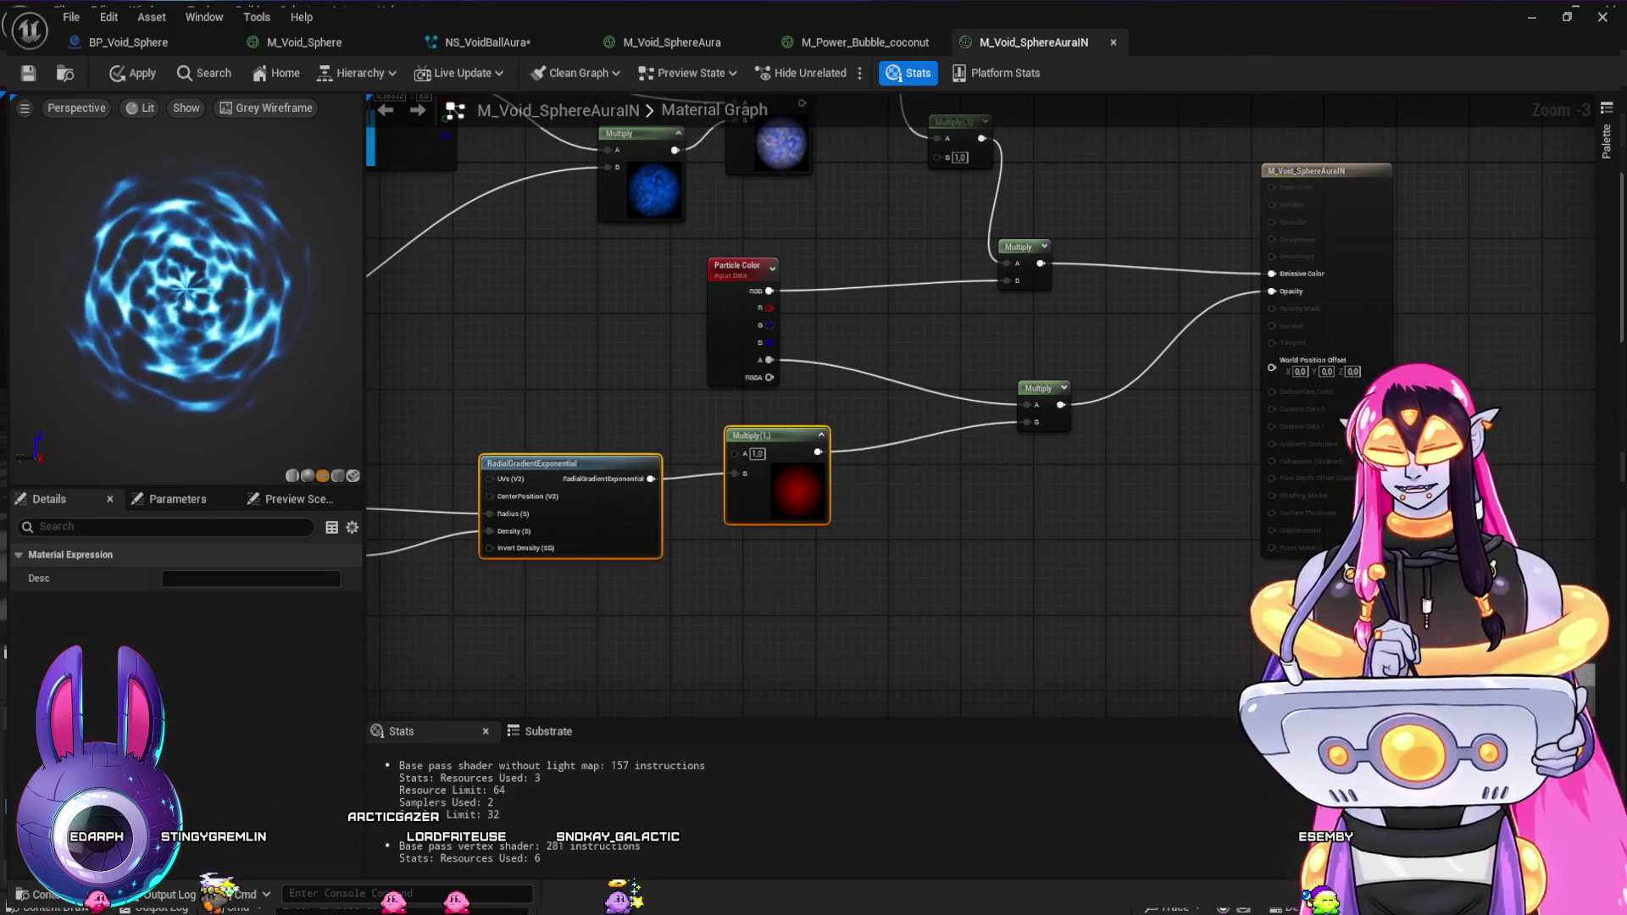
left_click_drag(747, 576, 943, 443)
left_click(944, 443)
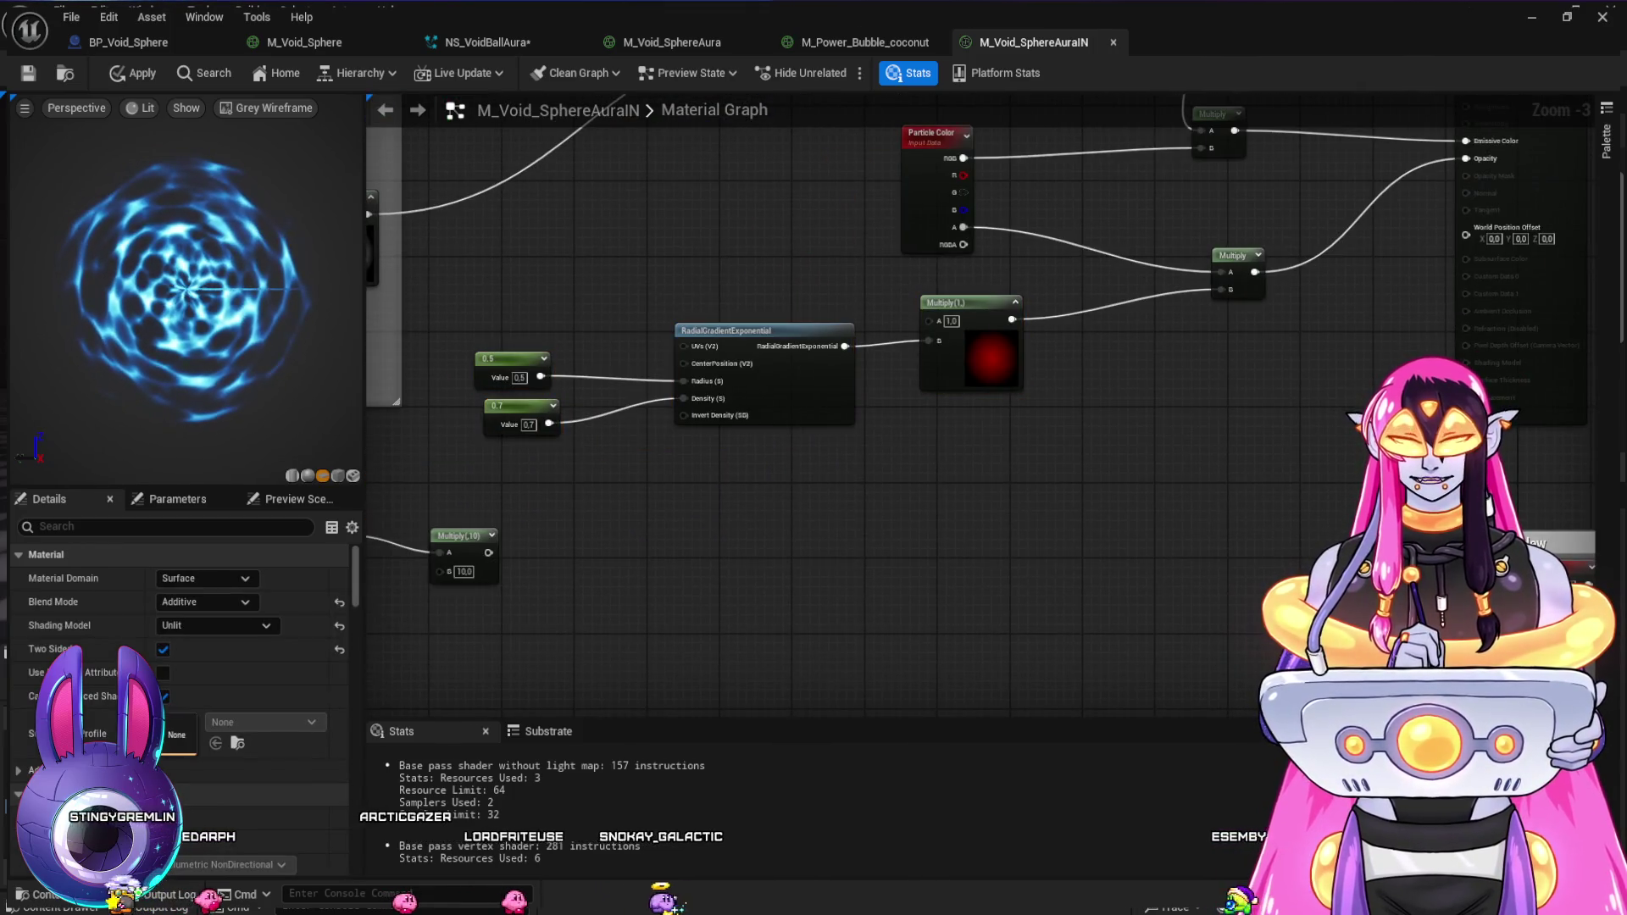
key("ctrl+v")
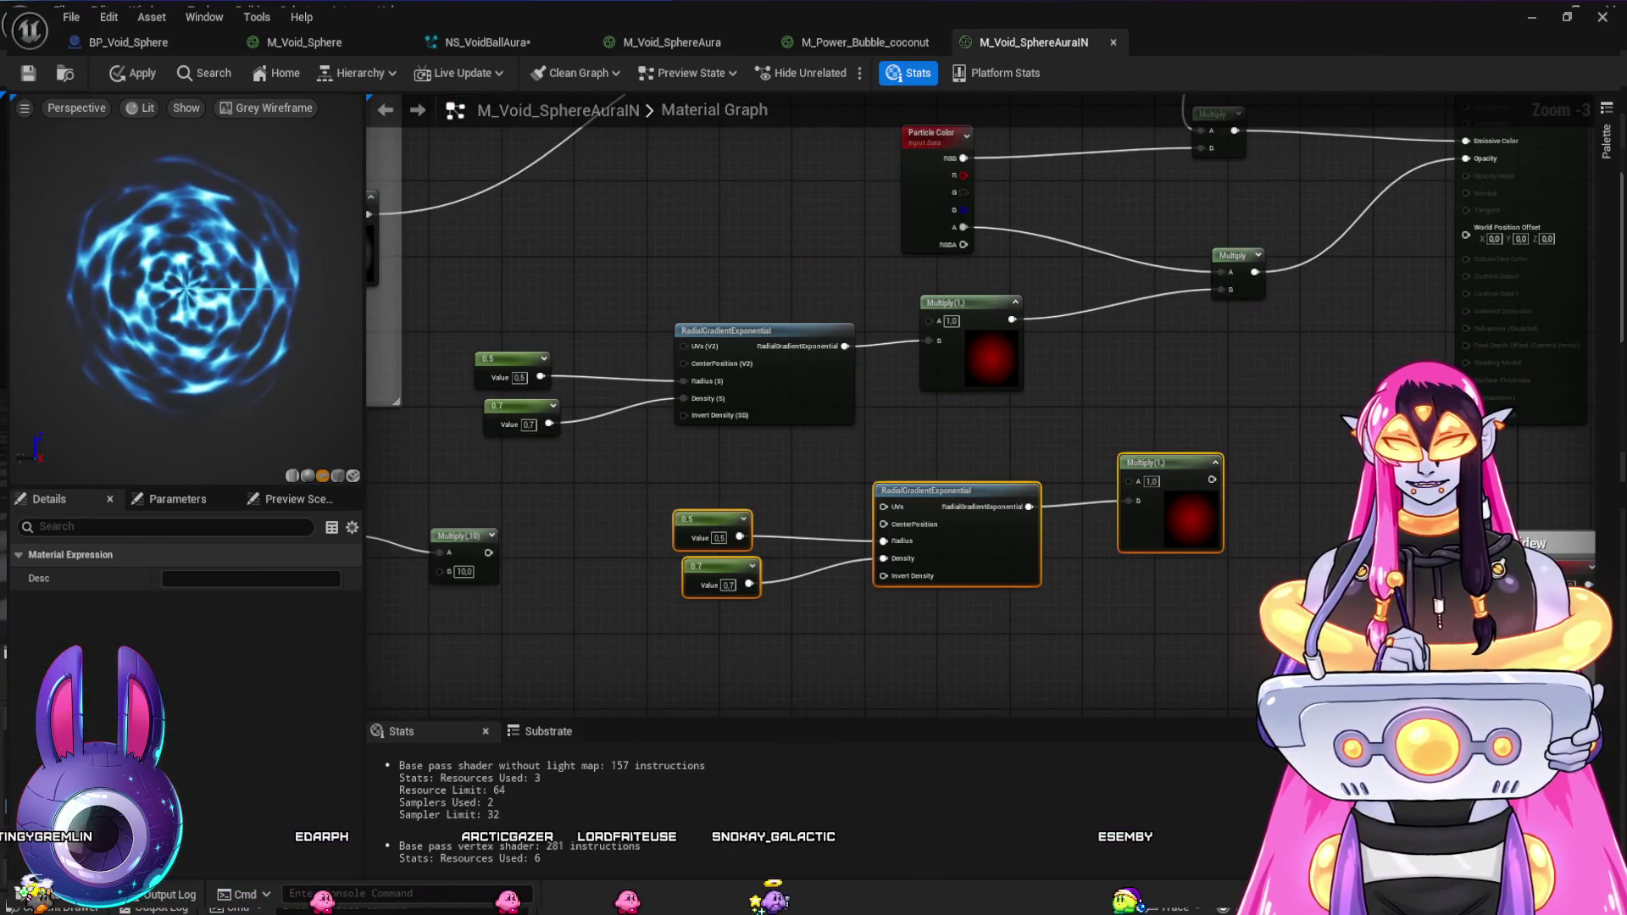
- Move the TexCoord mask chain aside and shift the copied gradient group left
left_click(462, 535)
mouse_move(515, 508)
left_mouse_down()
mouse_move(795, 508)
mouse_move(1075, 481)
mouse_move(678, 635)
mouse_move(542, 635)
left_mouse_up()
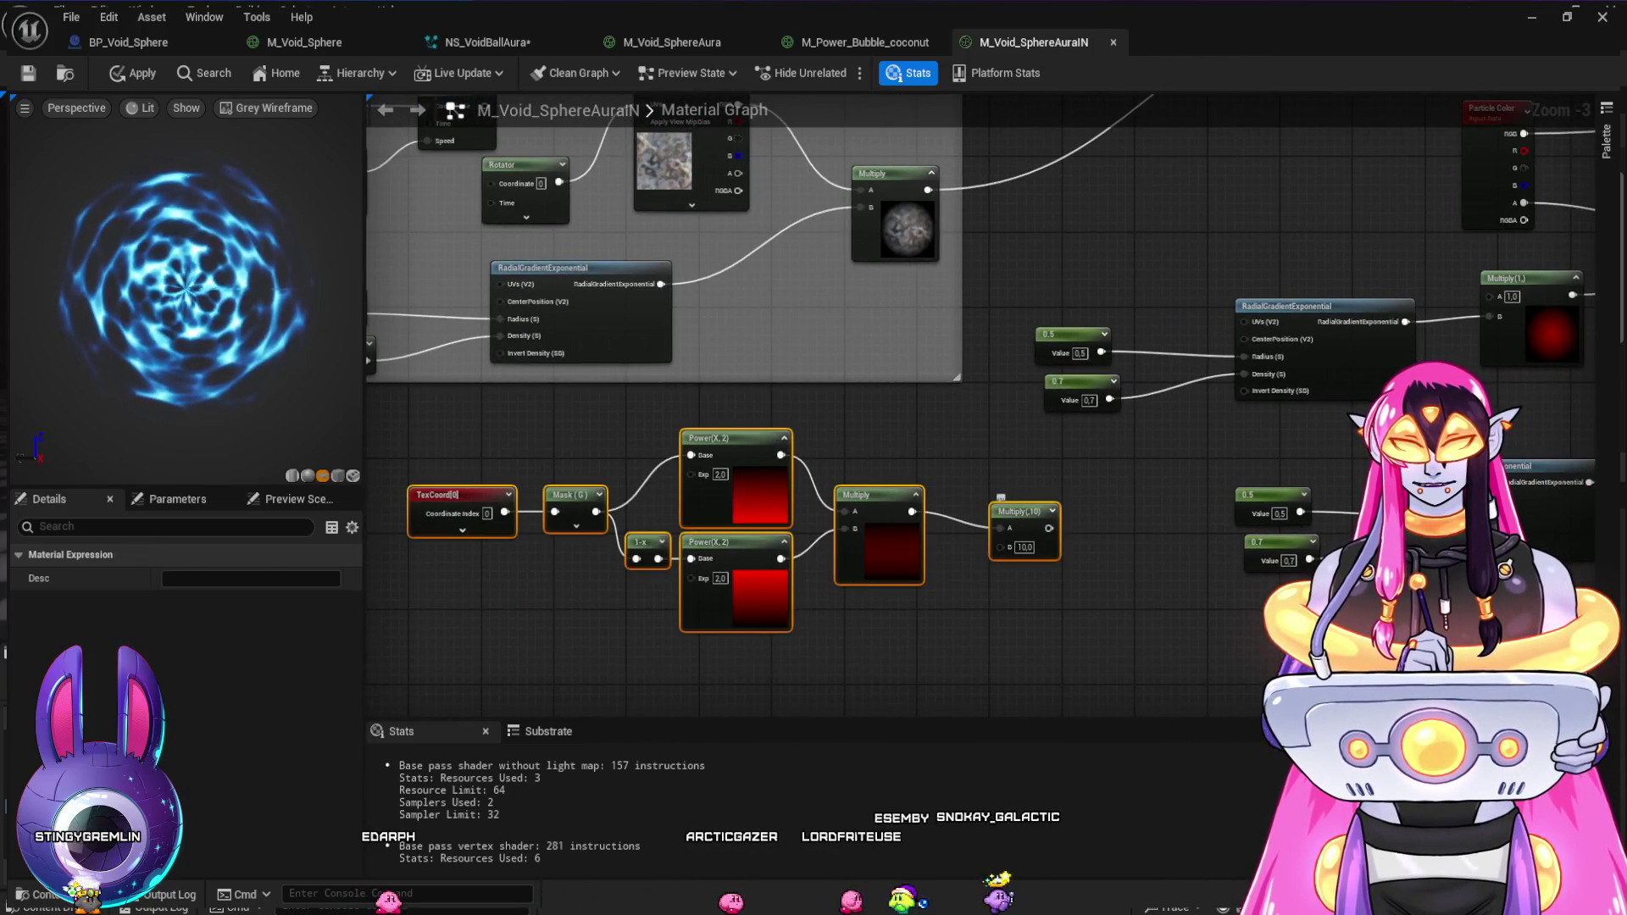
left_click_drag(881, 500, 518, 493)
left_click_drag(1101, 593, 534, 549)
left_click_drag(646, 407, 1062, 544)
mouse_move(953, 421)
left_mouse_down()
mouse_move(762, 441)
mouse_move(763, 413)
left_mouse_up()
left_click(1101, 593)
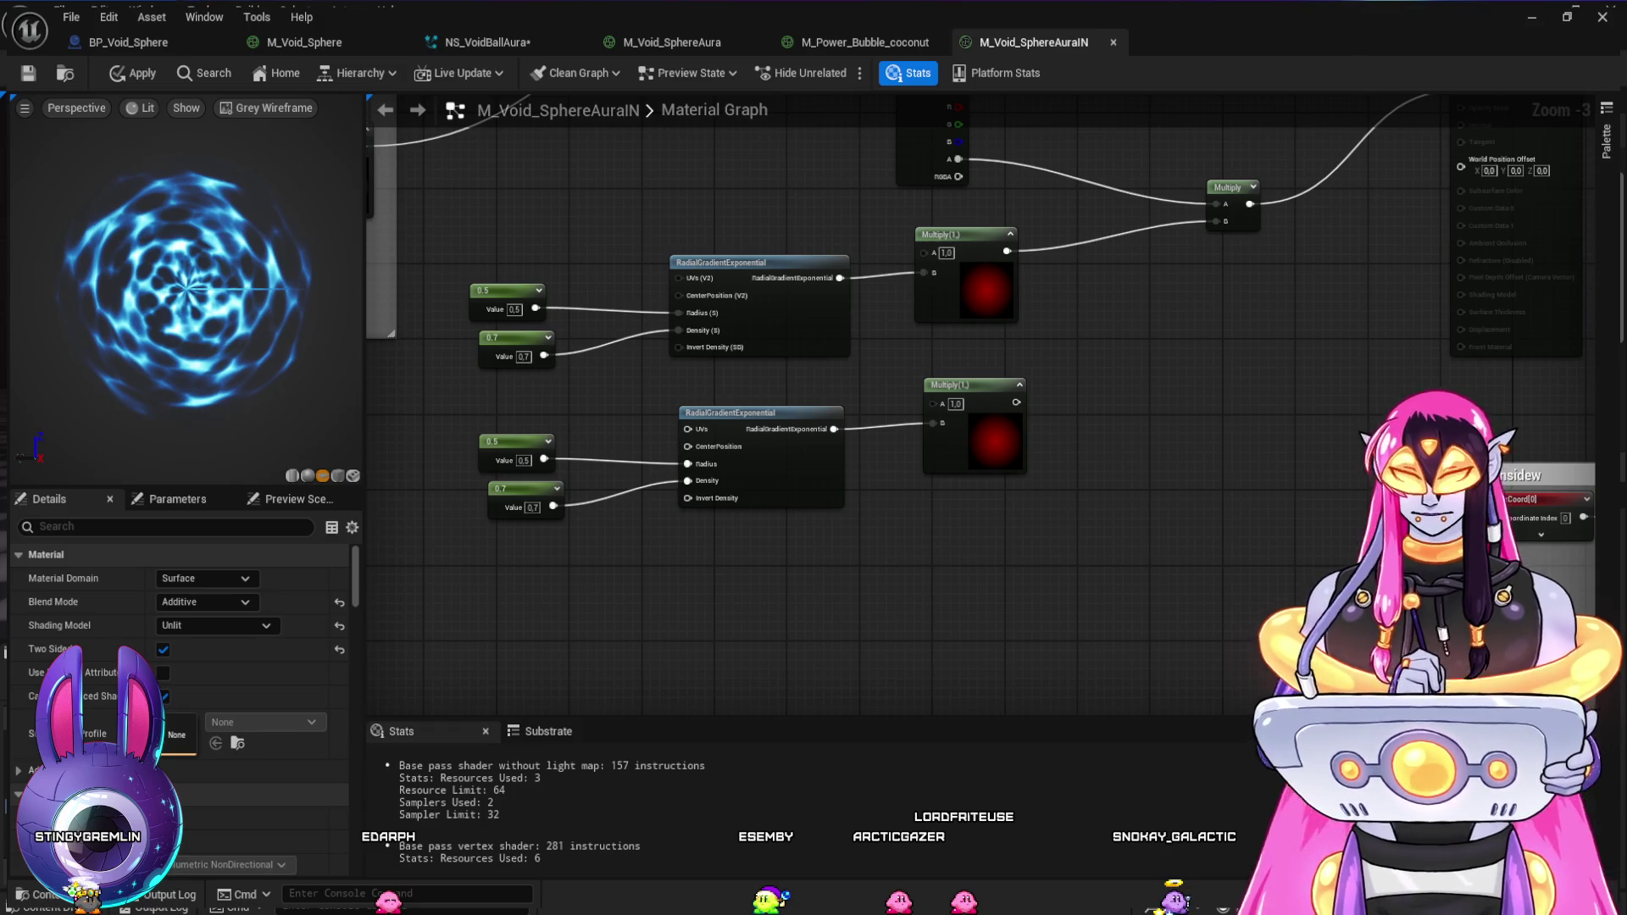
- Add a OneMinus (1-x) node after the copied group's Multiply and expand its preview
left_click(1067, 419)
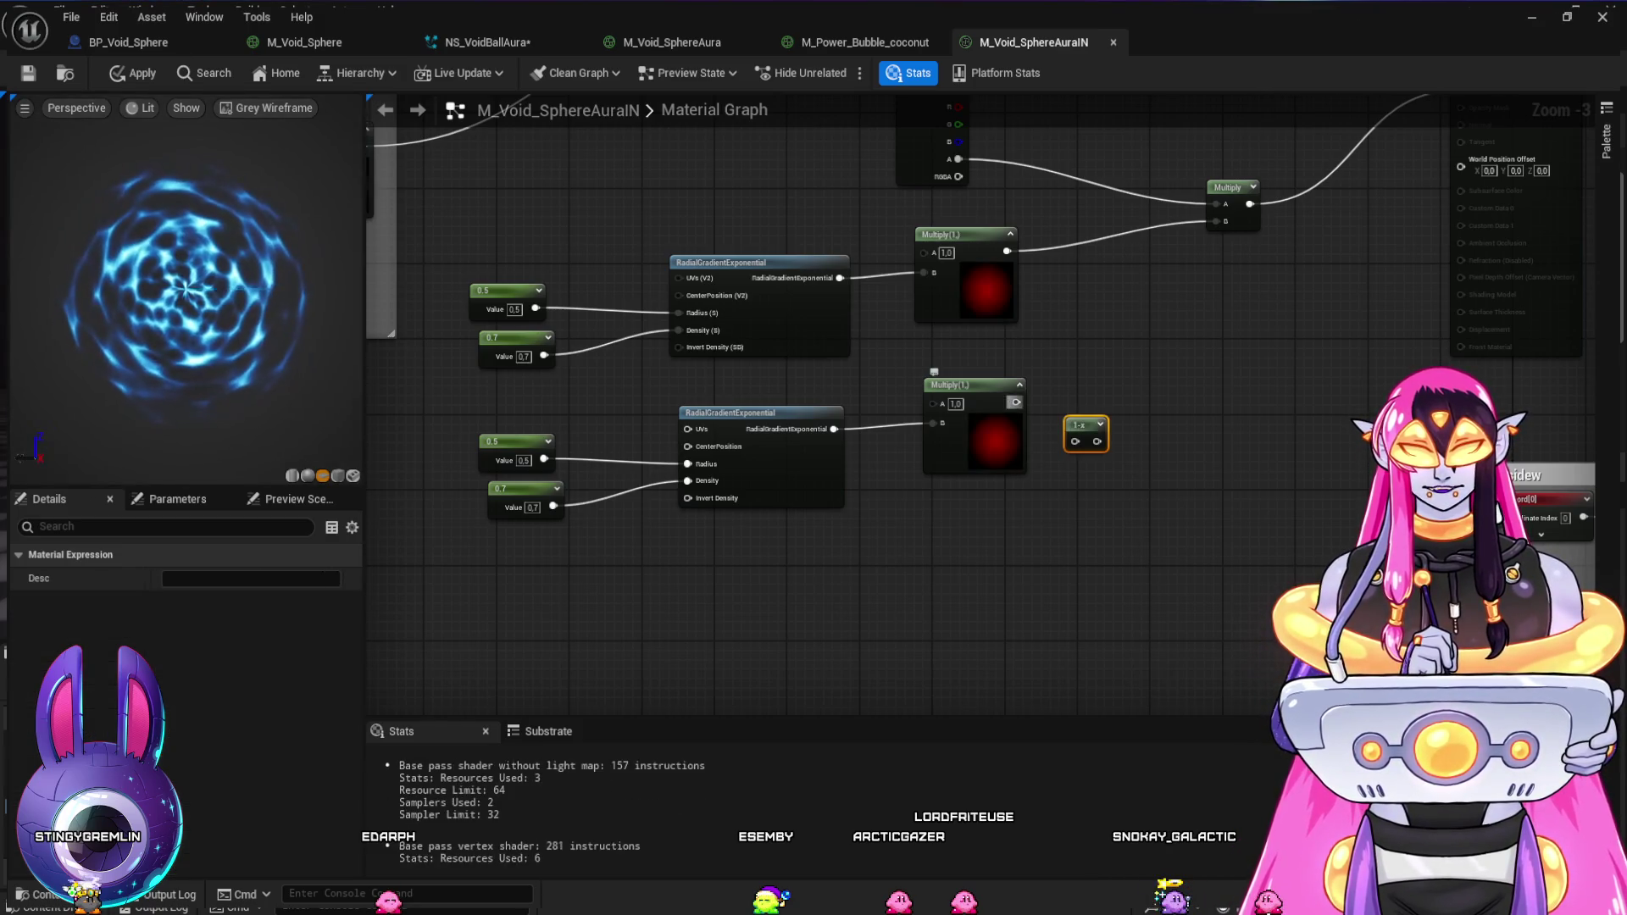
left_click(1100, 424)
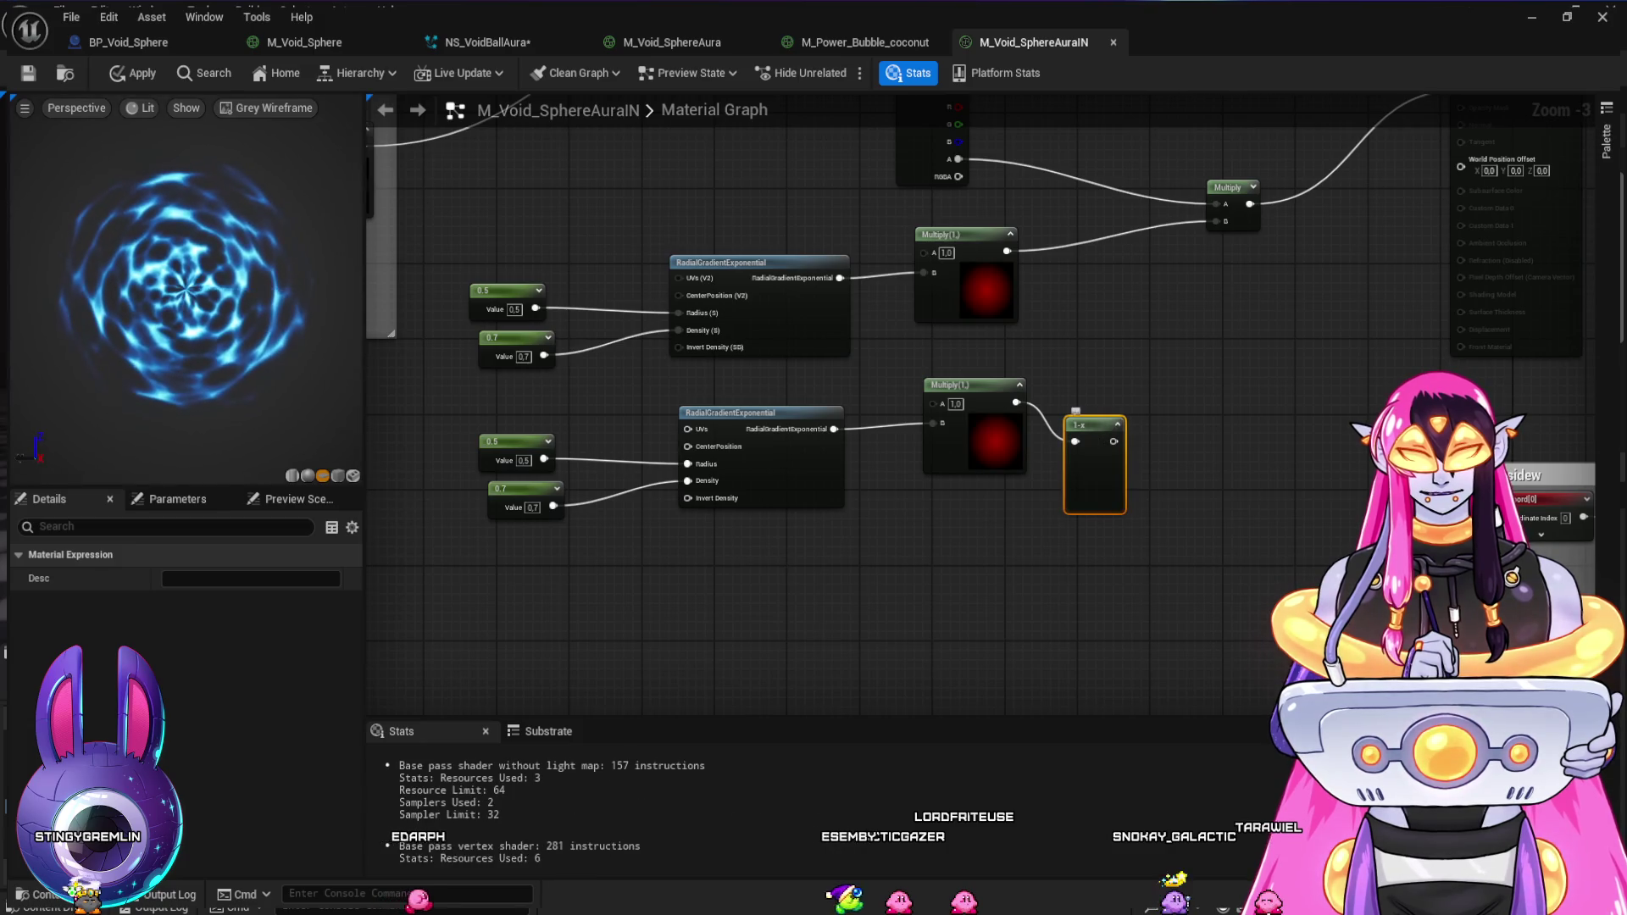
mouse_move(1085, 385)
left_mouse_down()
mouse_move(1112, 385)
mouse_move(904, 418)
mouse_move(1016, 274)
left_mouse_up()
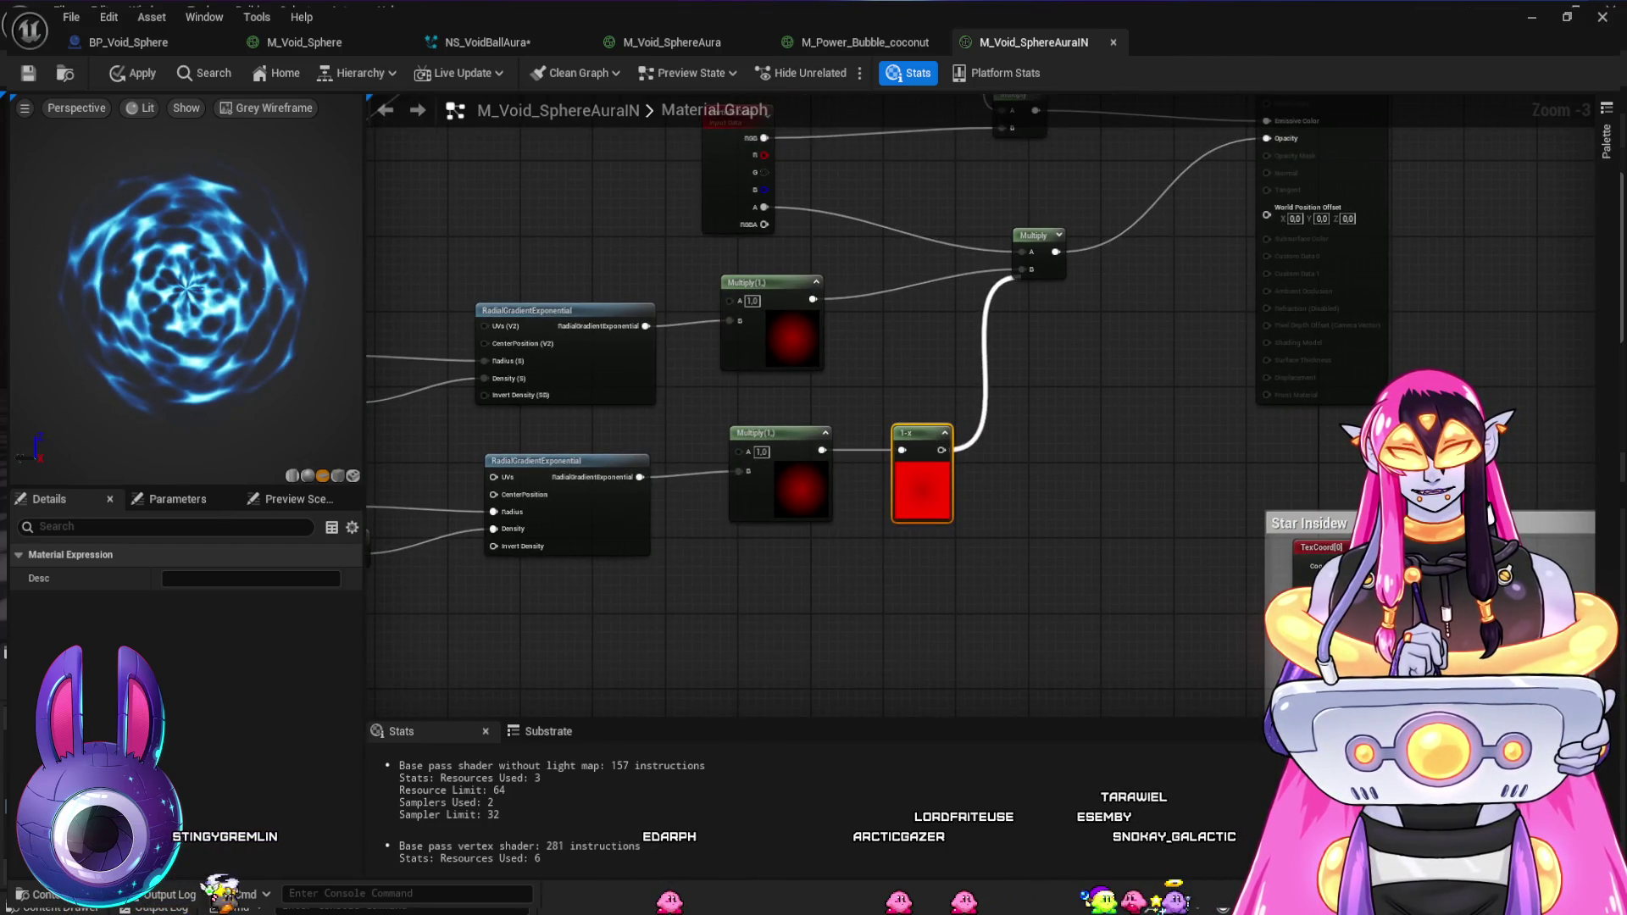
key("Escape")
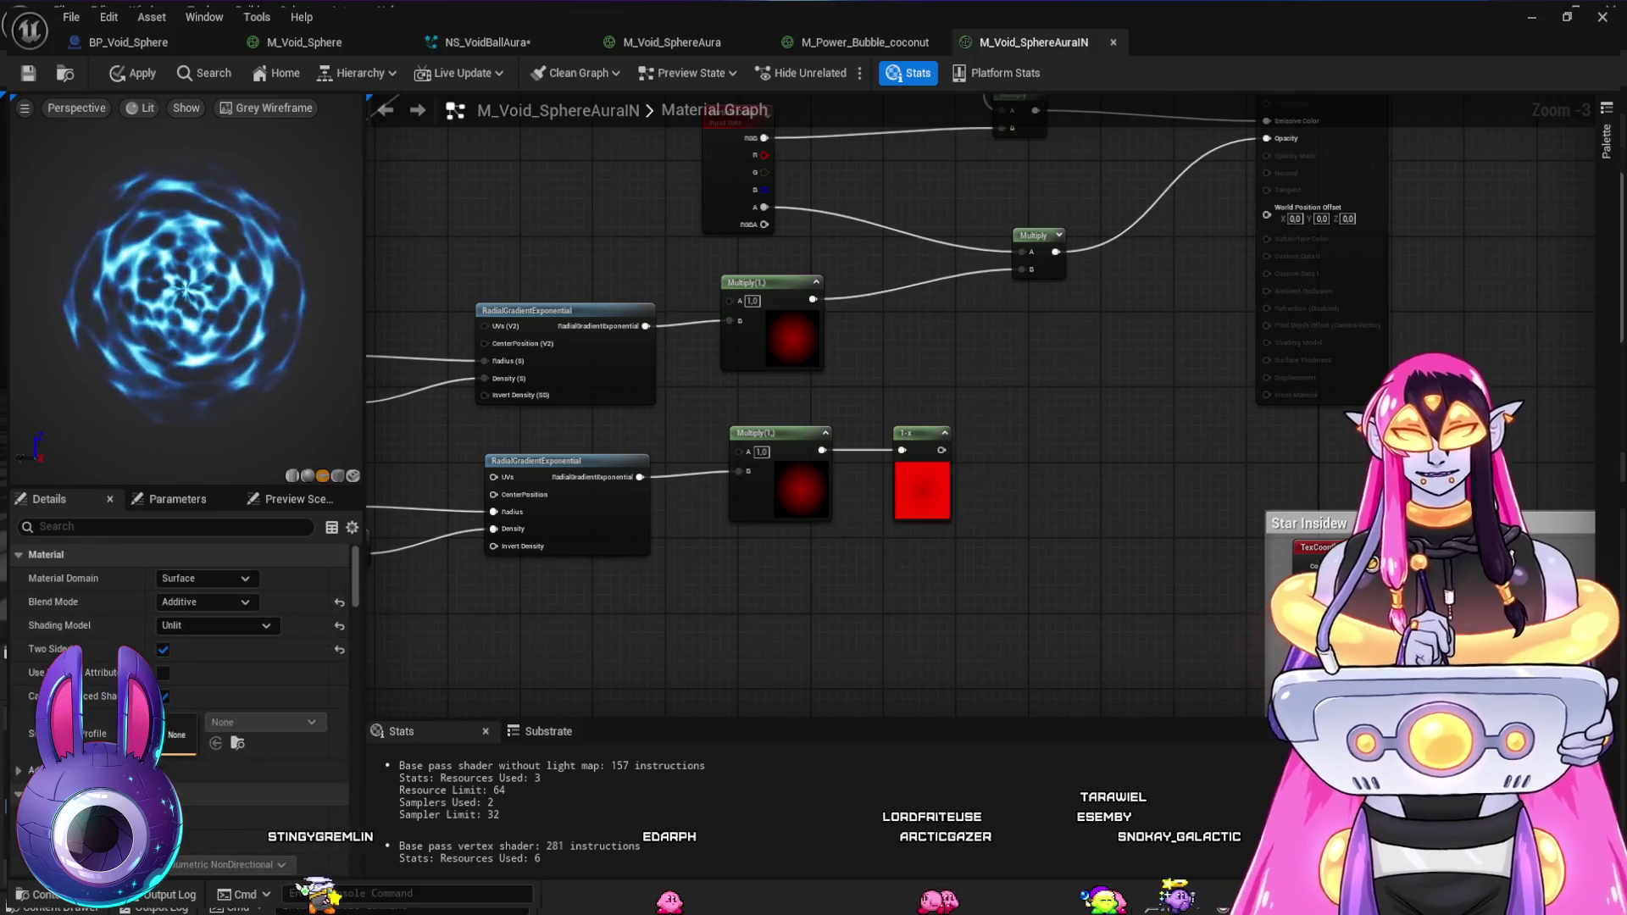
- Multiply the original gradient by the 1-x output and set the copy's density to 2
left_click(1002, 374)
left_click_drag(940, 450, 1005, 412)
mouse_move(812, 299)
left_mouse_down()
mouse_move(960, 366)
mouse_move(946, 339)
mouse_move(1009, 357)
left_mouse_up()
left_click_drag(848, 635, 1036, 617)
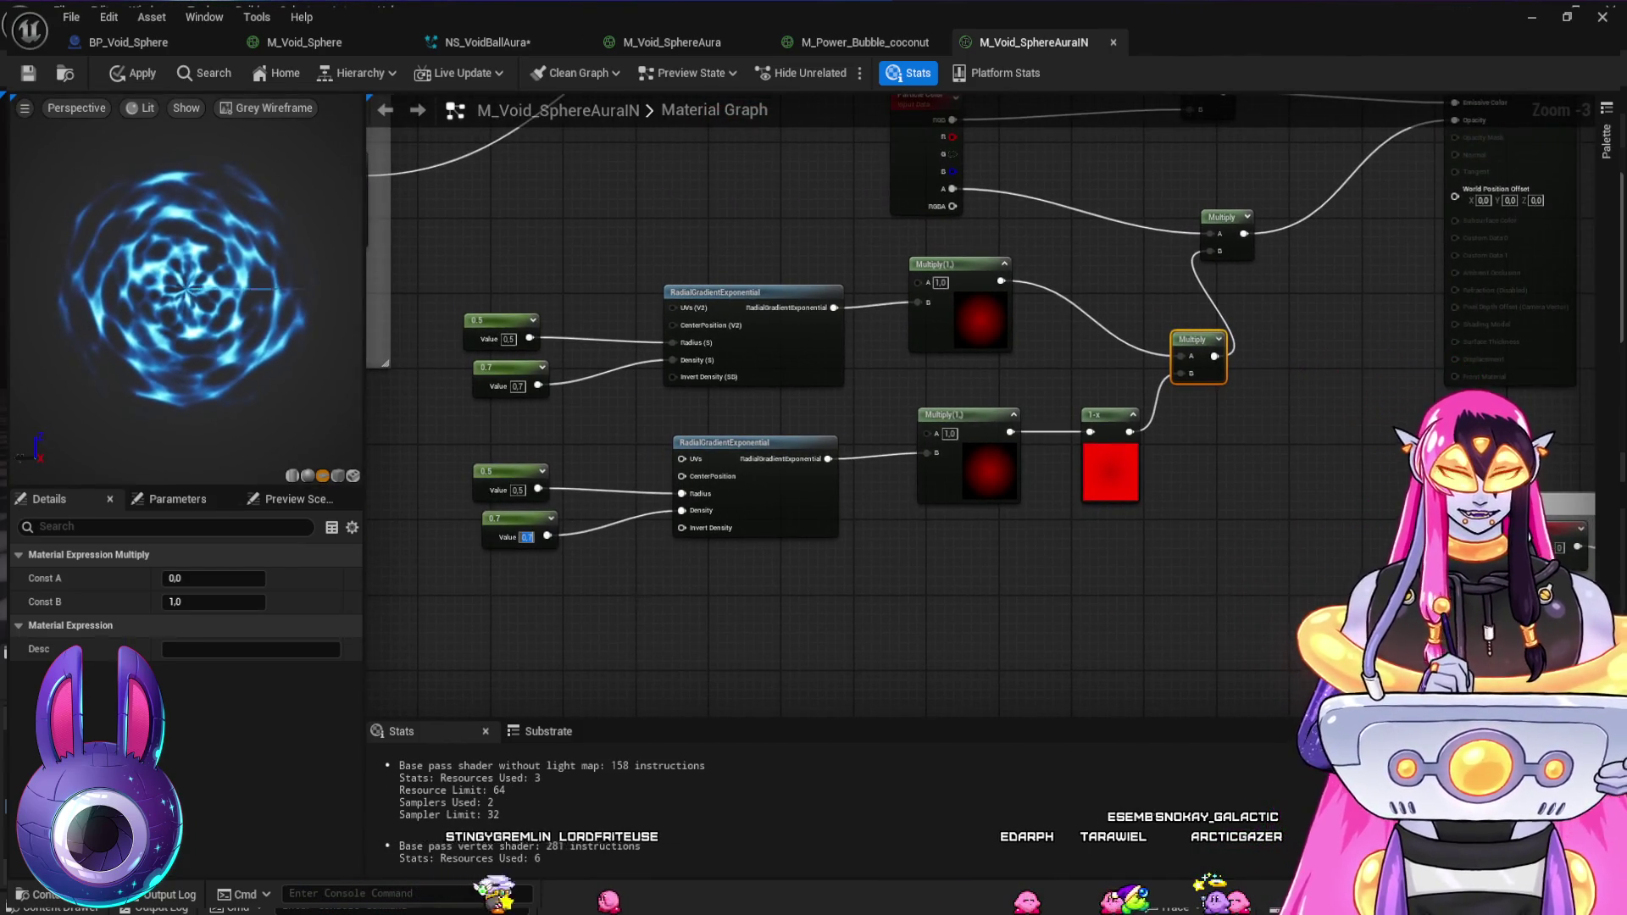
type("2")
key("Return")
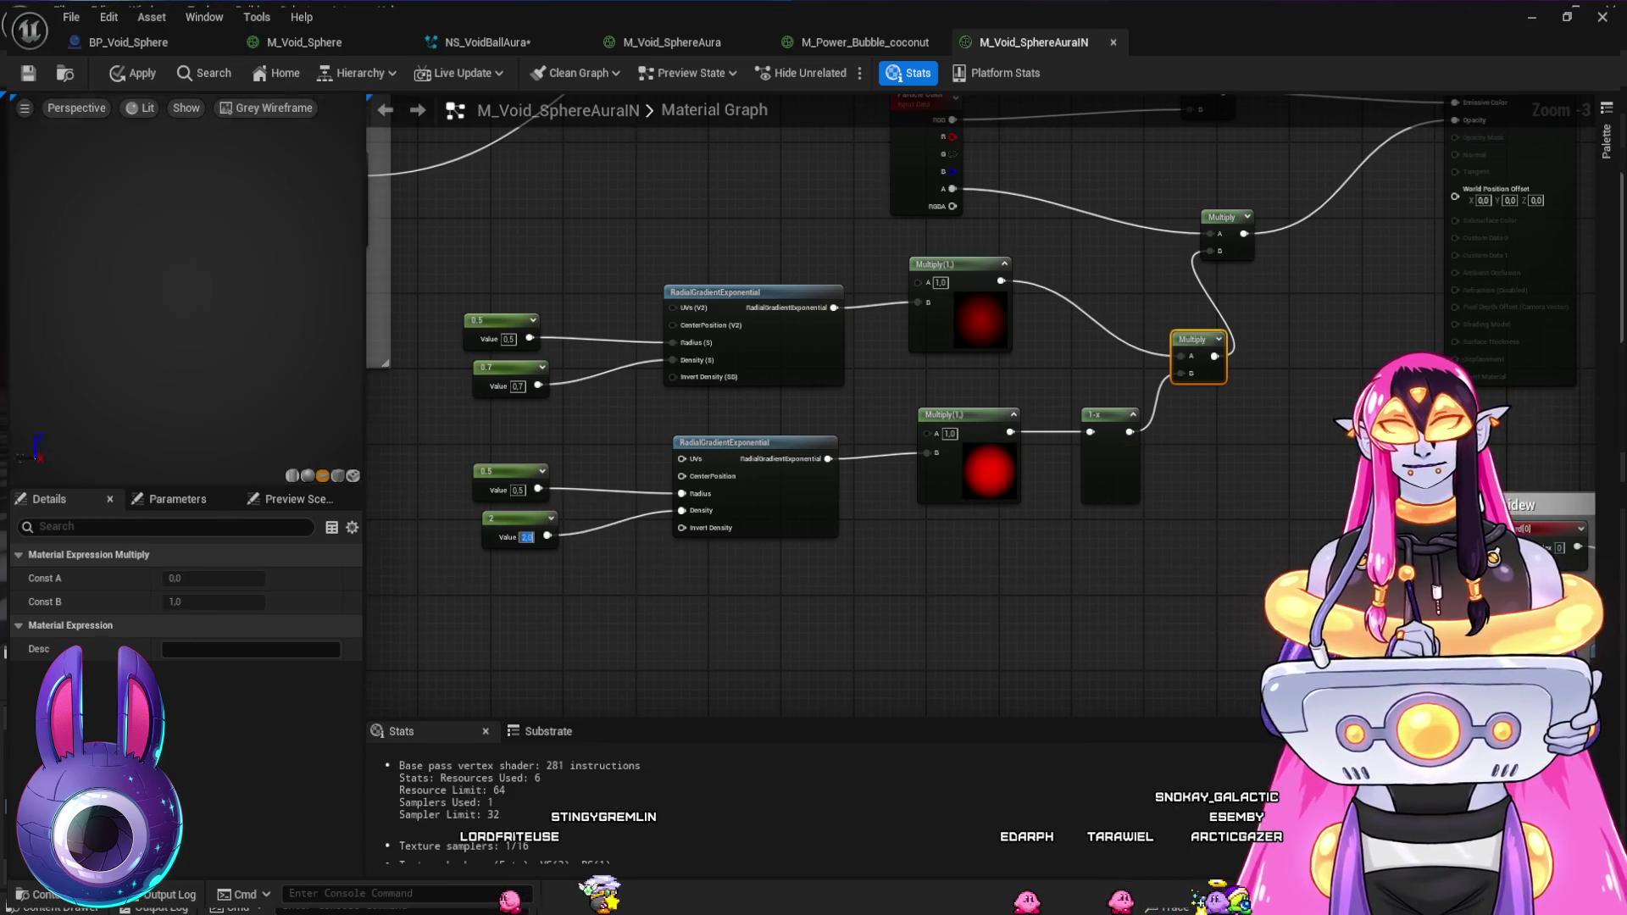
- Expand the combining Multiply's preview and tidy the Multiply and one-minus nodes
left_click_drag(1232, 449, 1057, 549)
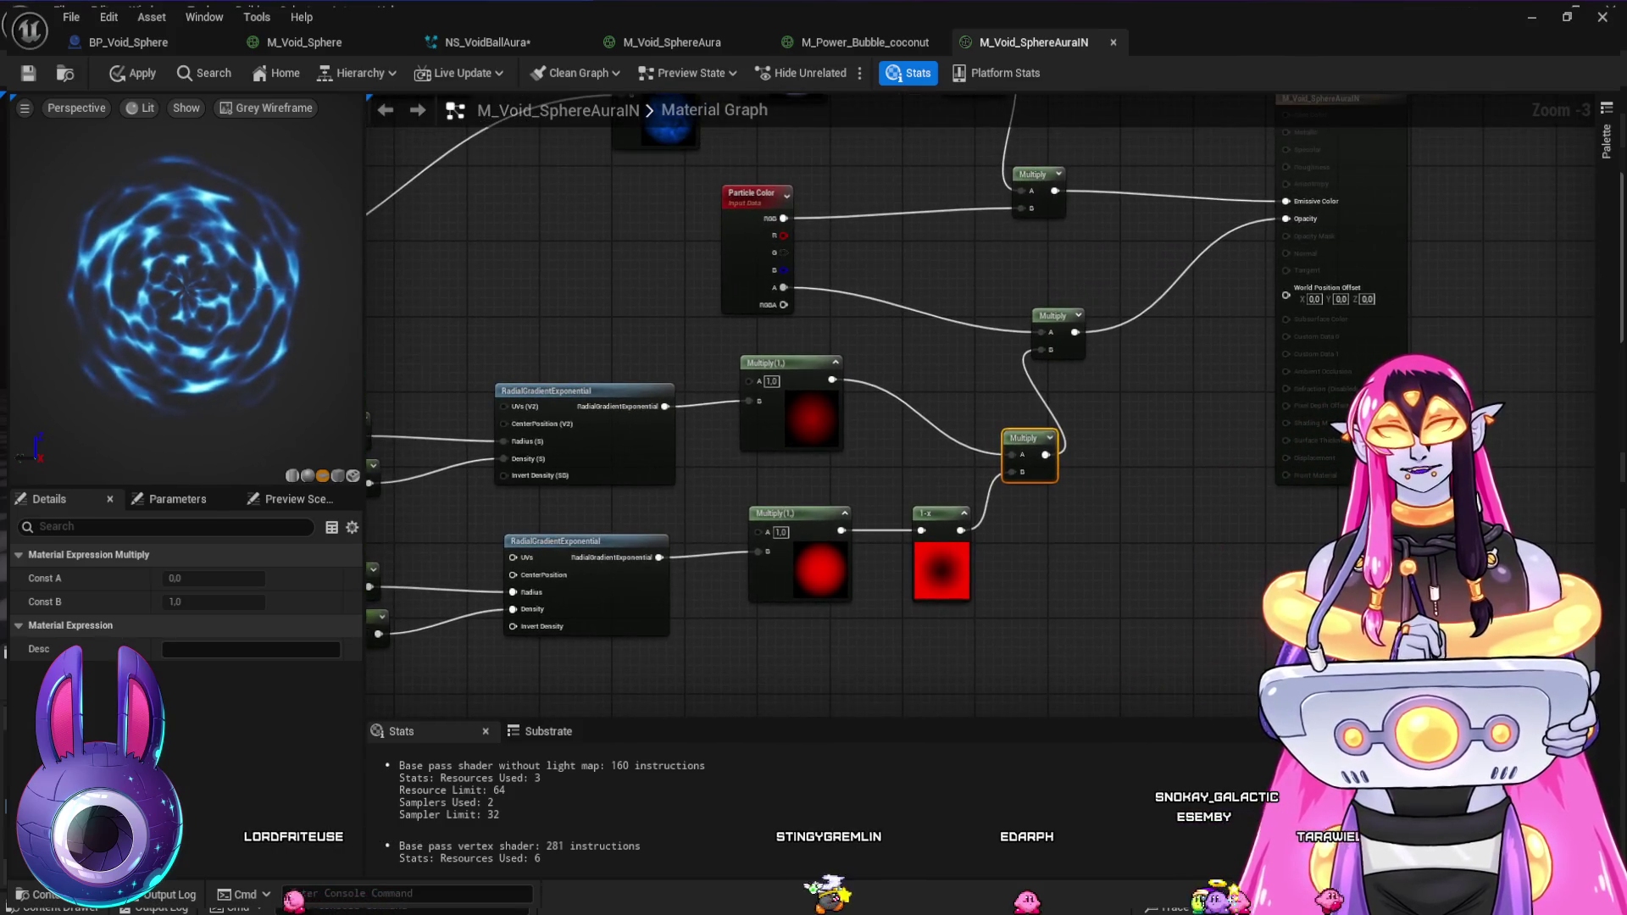
left_click(1049, 438)
left_click_drag(1051, 316, 1141, 297)
left_click_drag(1026, 438, 1007, 400)
mouse_move(940, 513)
left_mouse_down()
mouse_move(905, 514)
mouse_move(995, 371)
left_mouse_up()
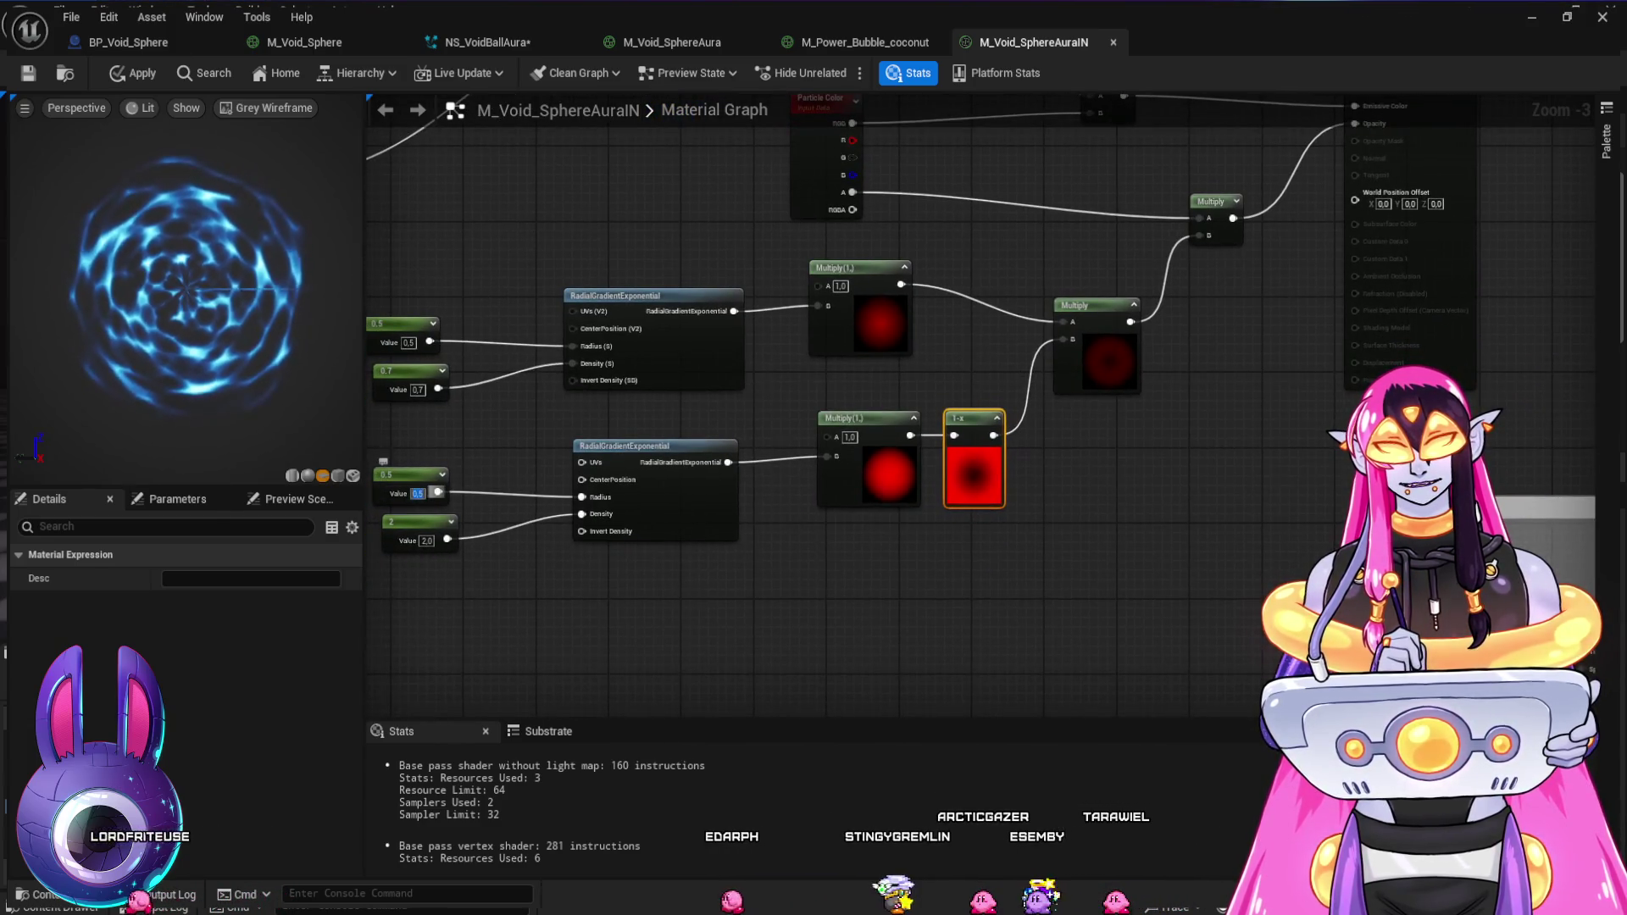
- Try radius 1, then 0.7, and density 5 on the inverted gradient
double_click(417, 493)
type("1")
key("Return")
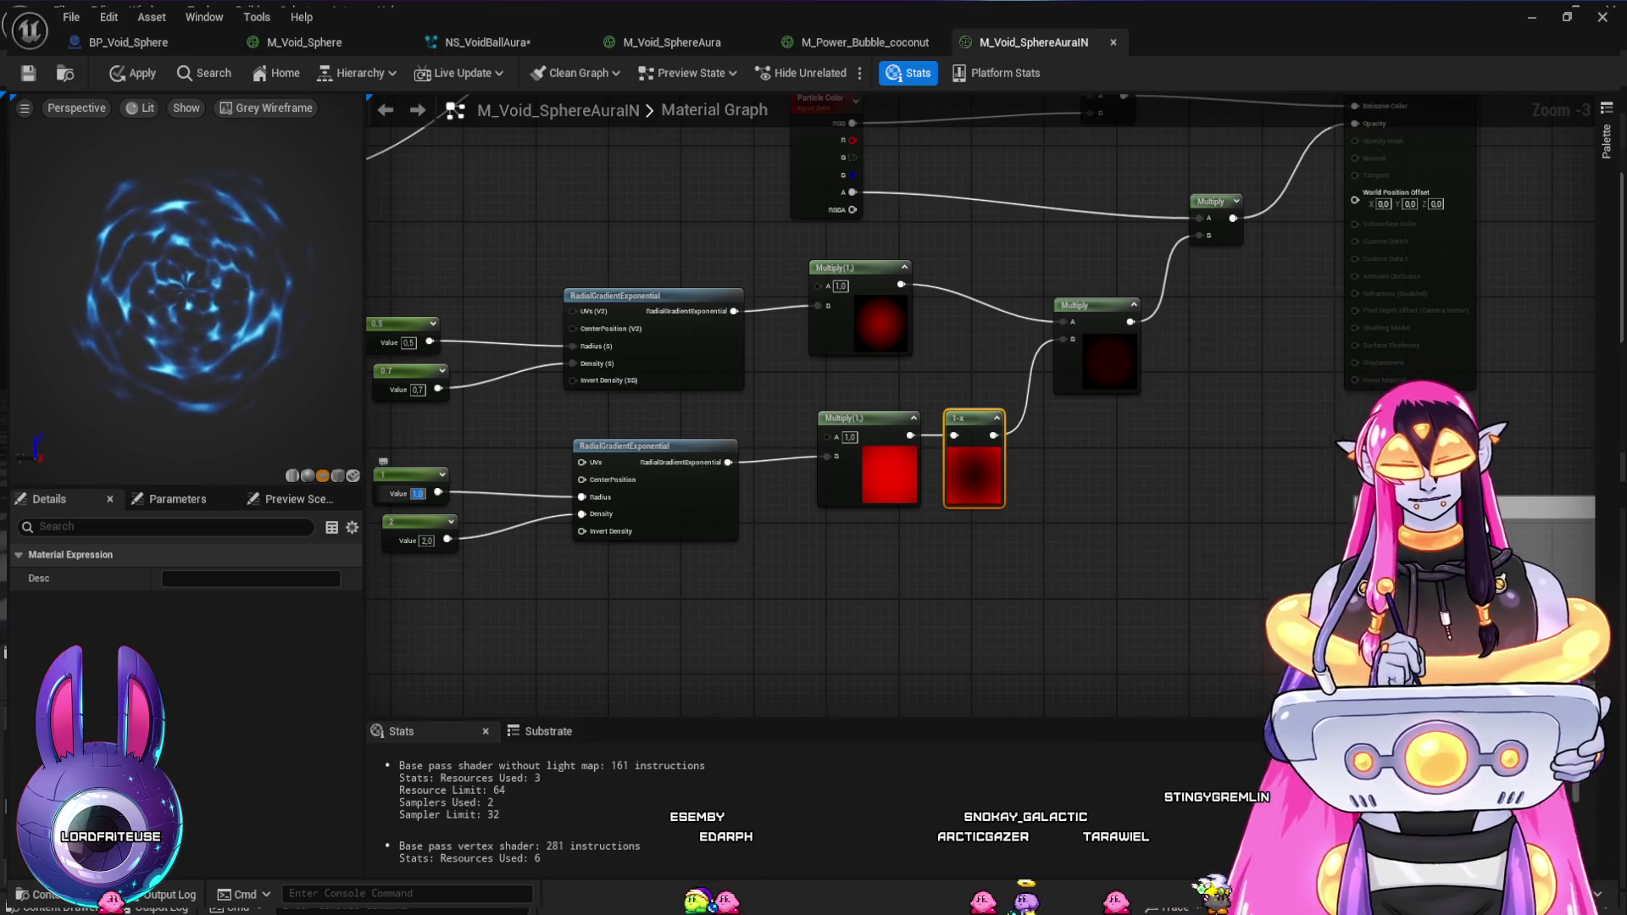
type("0.7")
key("Return")
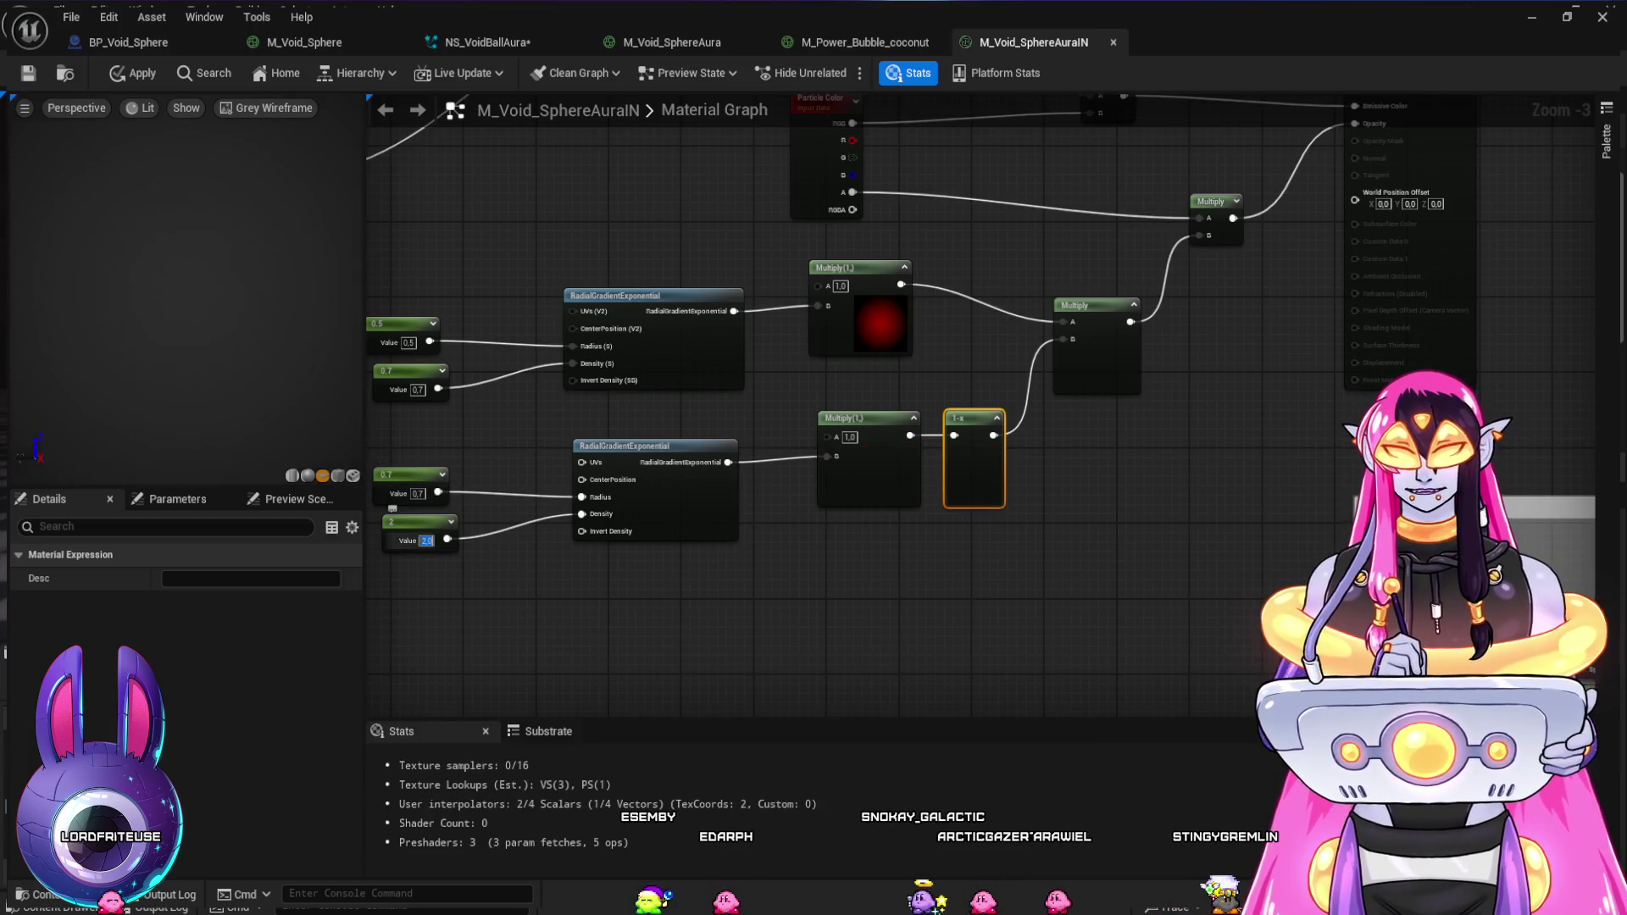
type("5")
key("Return")
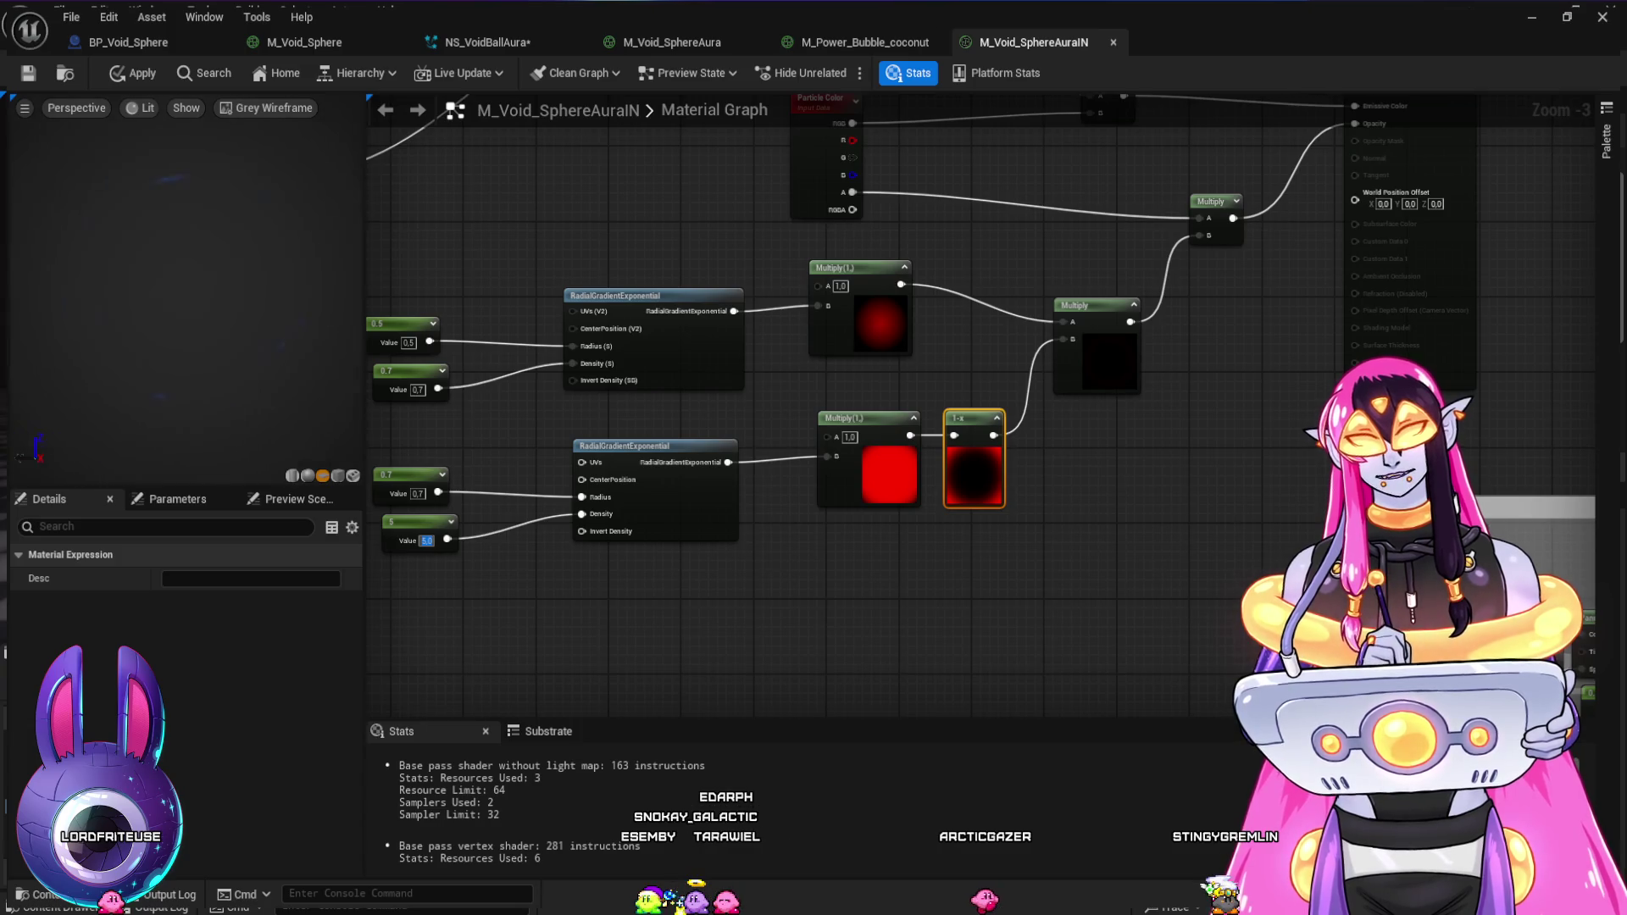
- Lower the density to 3 and set the radius back to 1, then 0.5
left_click_drag(503, 592, 574, 616)
left_click(496, 565)
type("3")
key("Return")
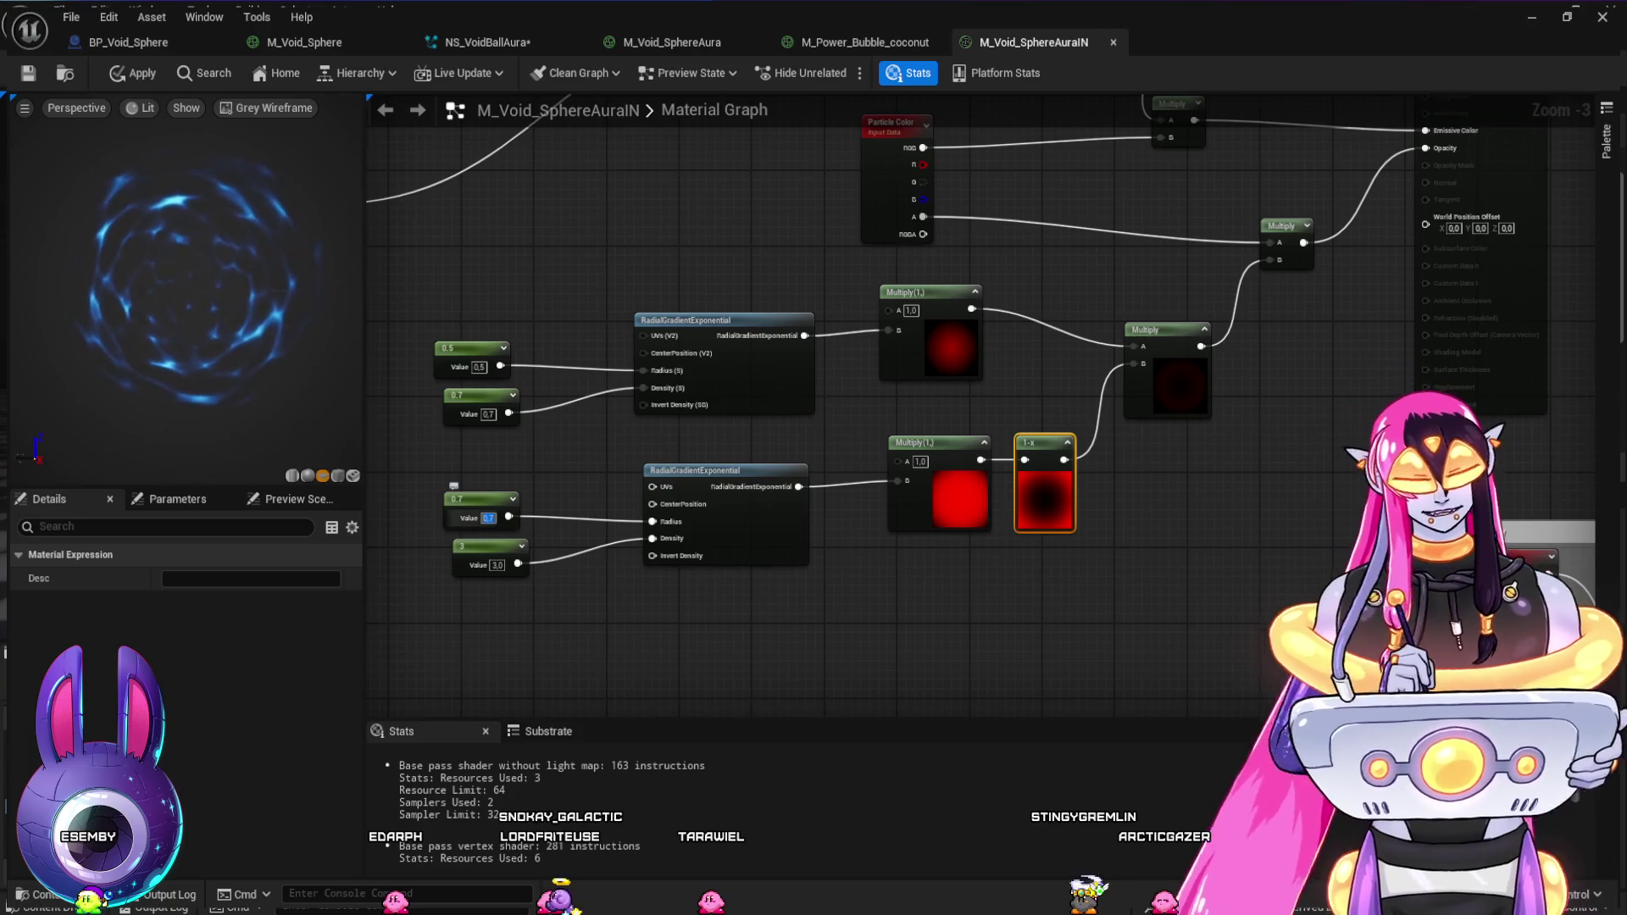
type("1")
key("Return")
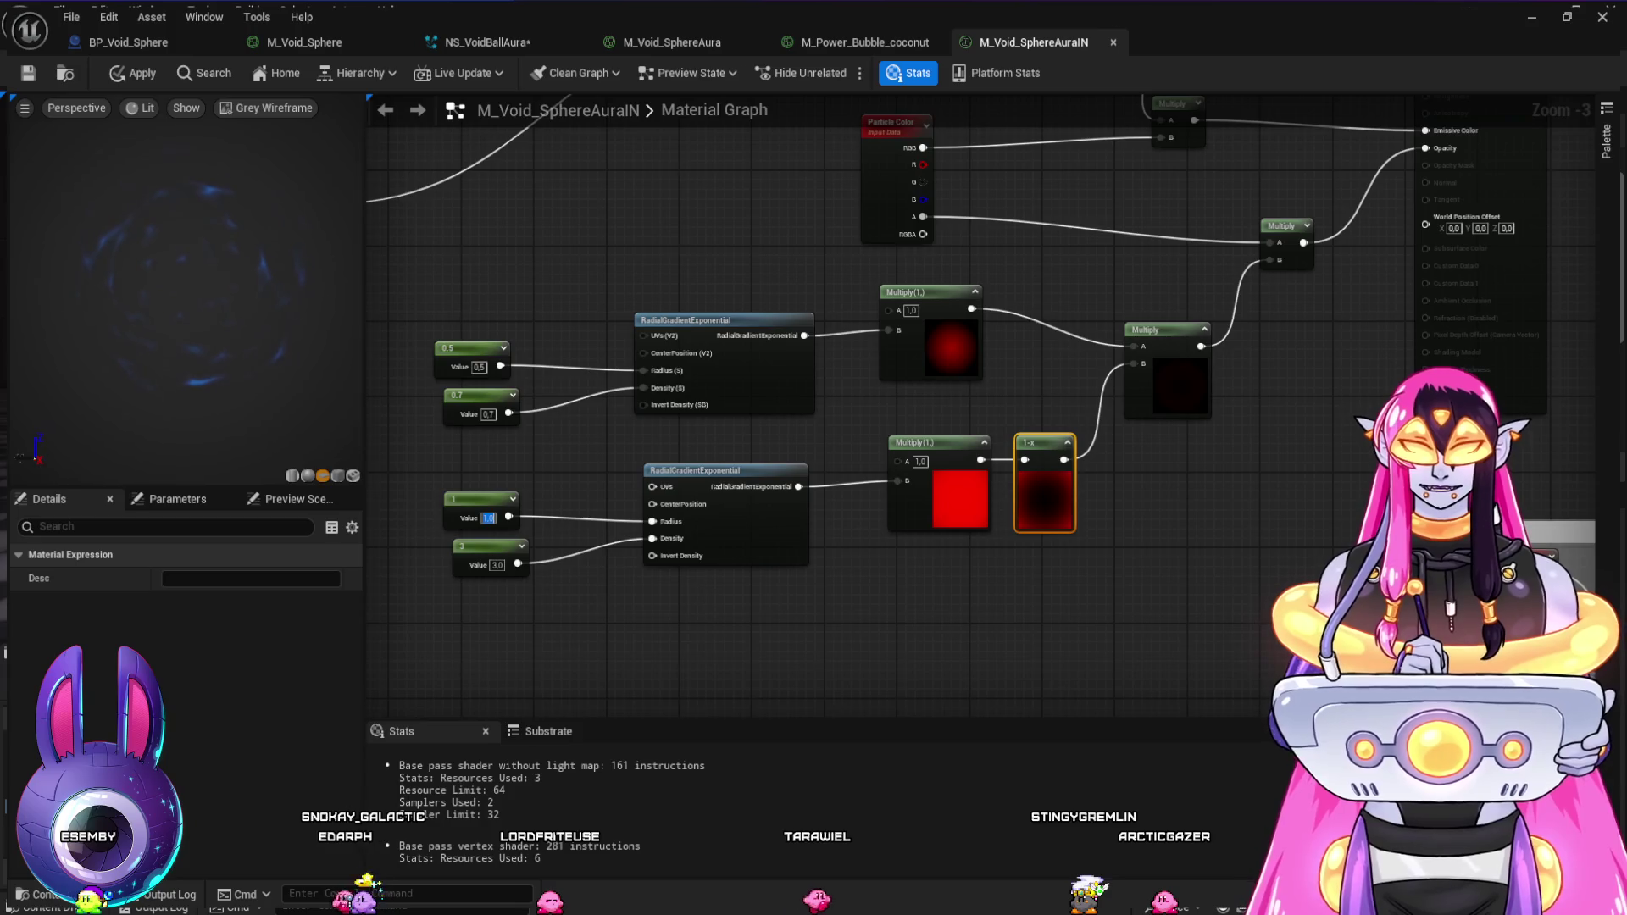
key("Return")
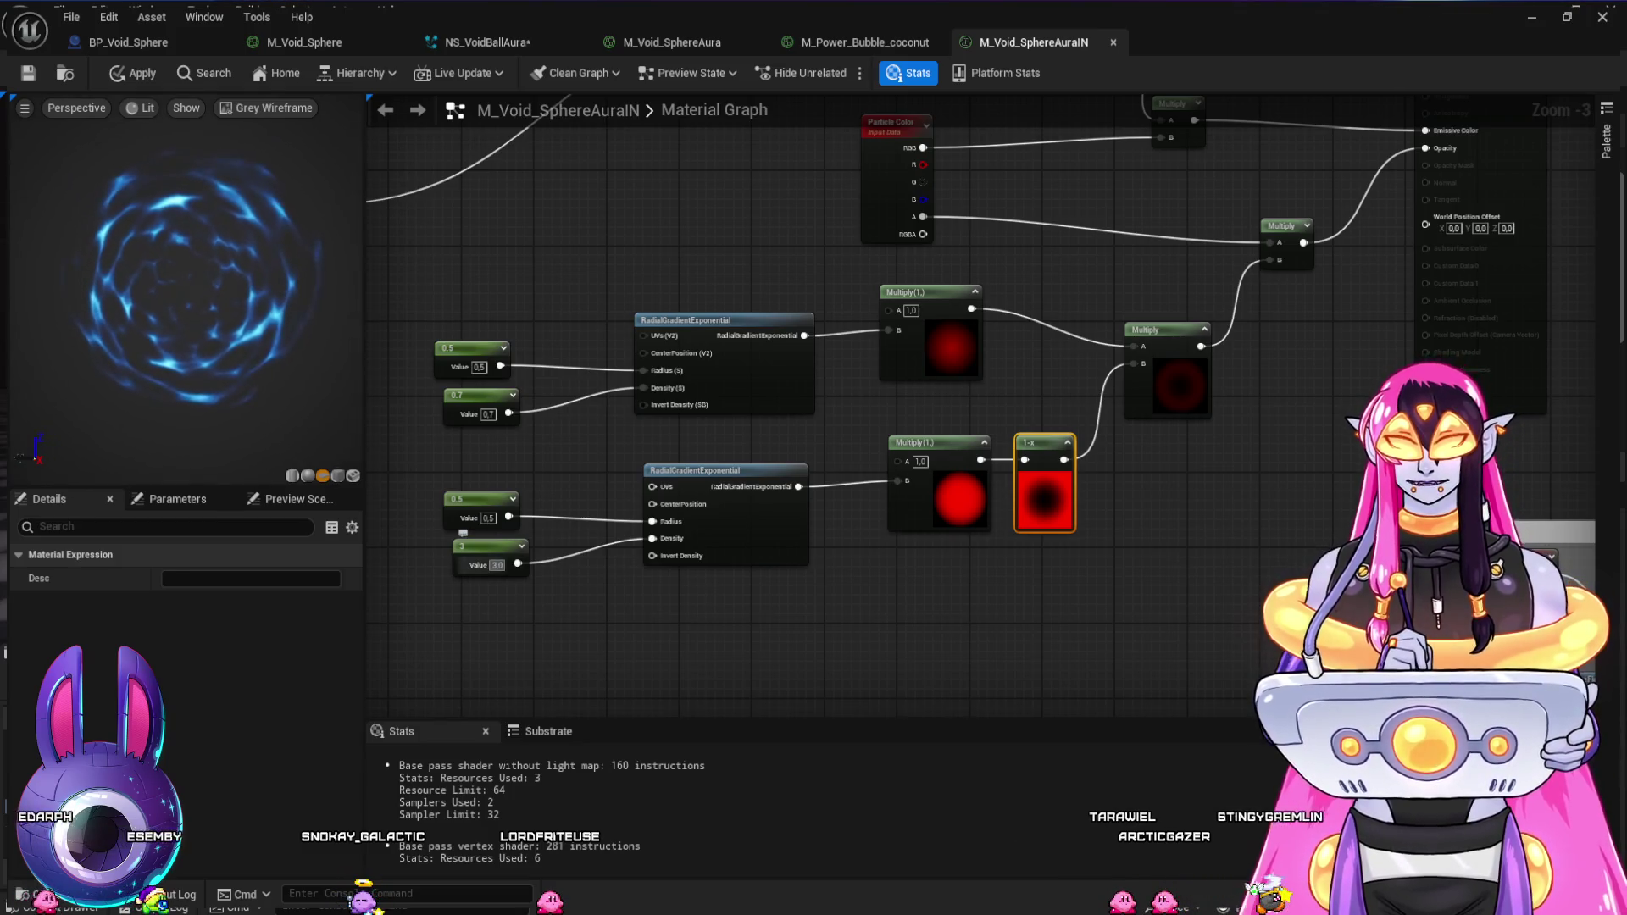
- Try density 5, then settle on density 4 and zoom out to review the graph
type("5")
key("Return")
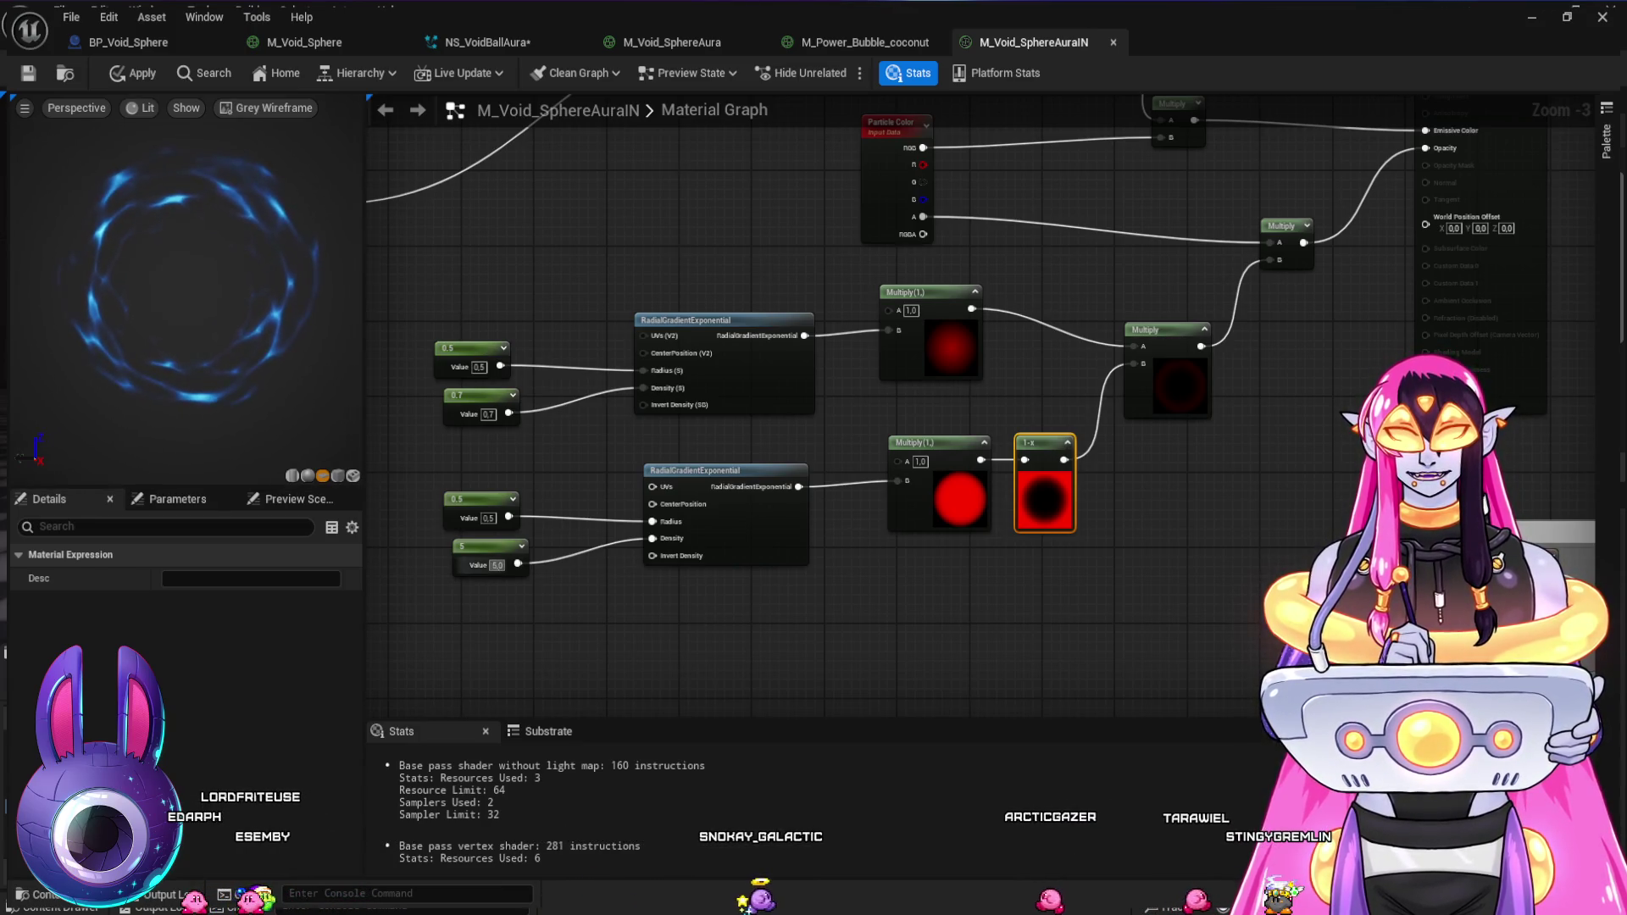
type("4")
key("Return")
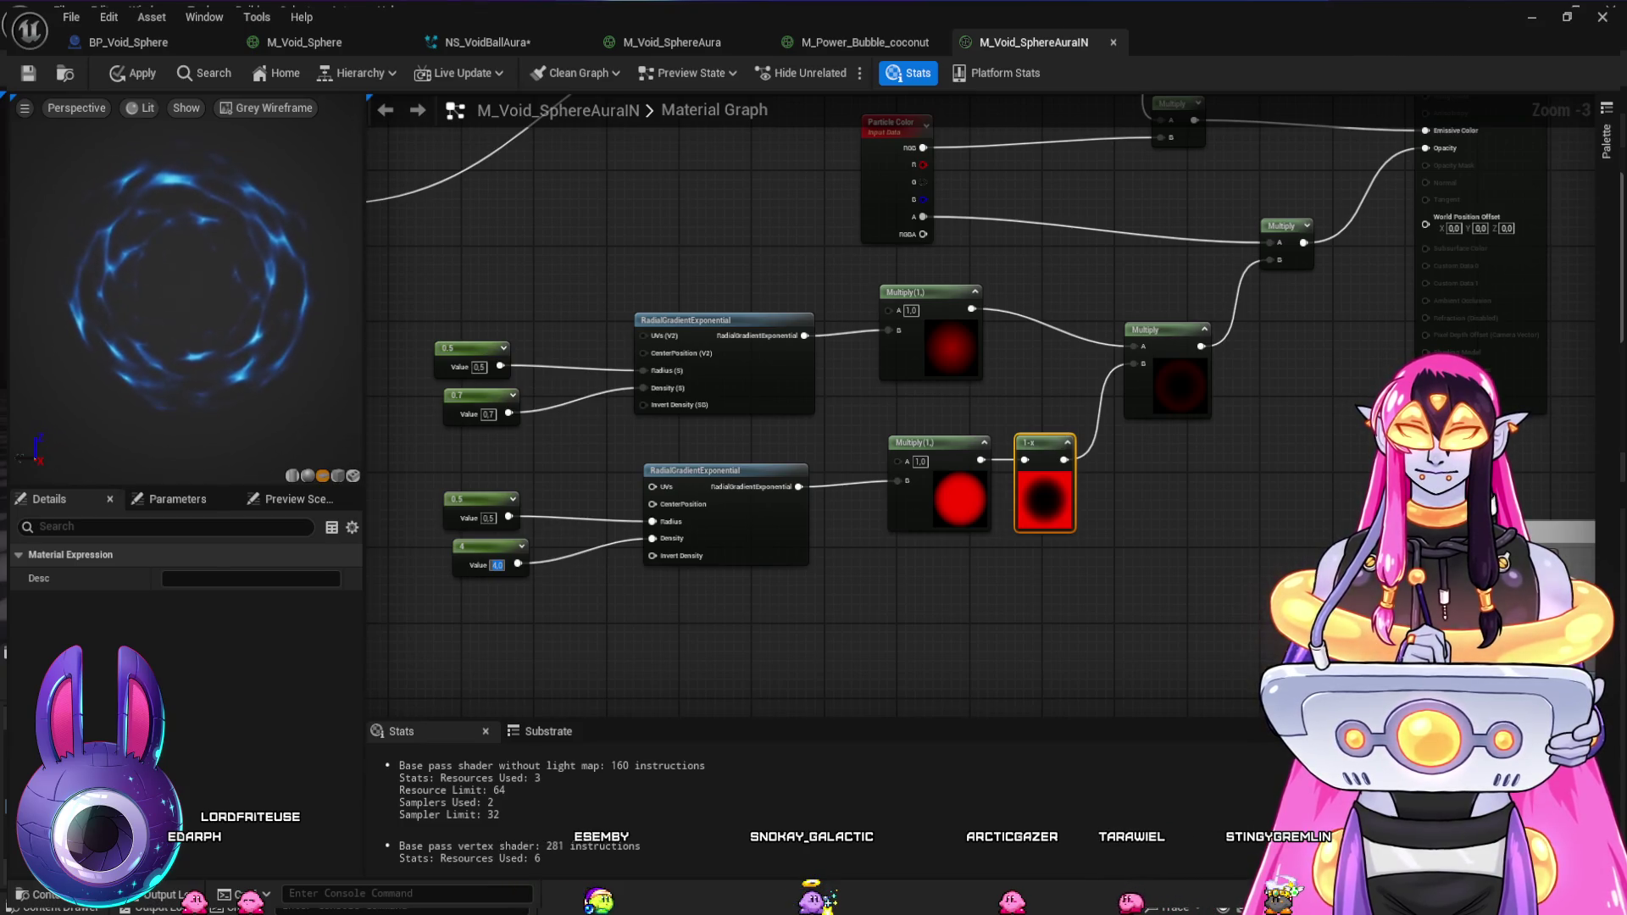
scroll(762, 246, "down", 1)
mouse_move(763, 246)
left_mouse_down()
mouse_move(740, 545)
mouse_move(769, 651)
left_mouse_up()
- Assign Noise_3 from the Noise folder to the panning Texture Sample
left_click(722, 222)
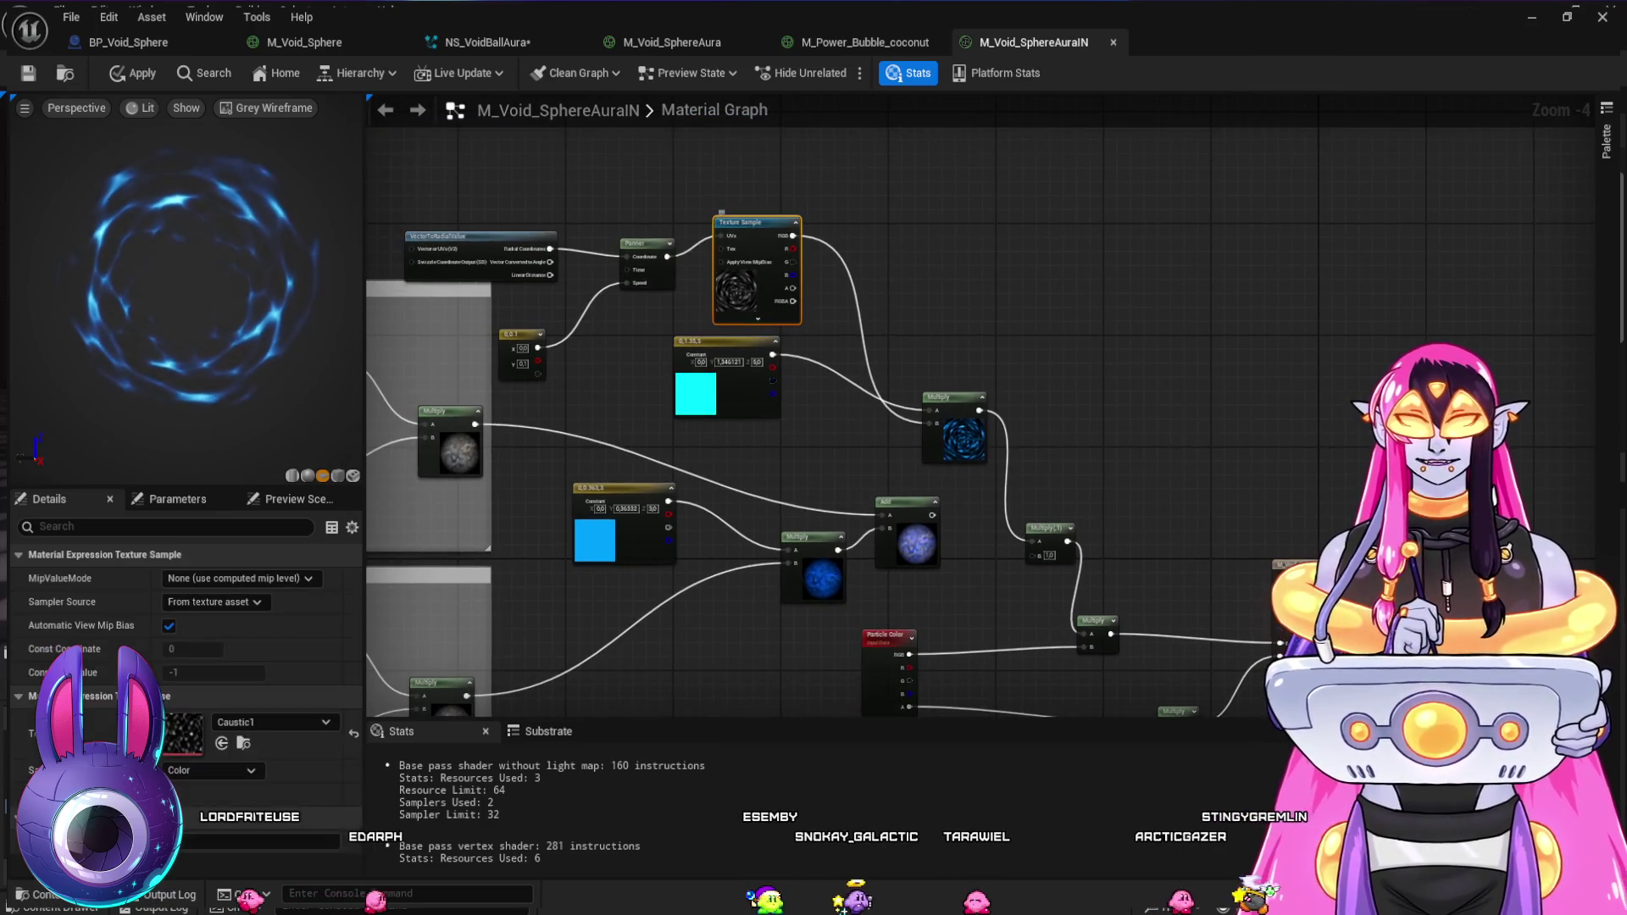
key("ctrl+b")
scroll(643, 720, "down", 3)
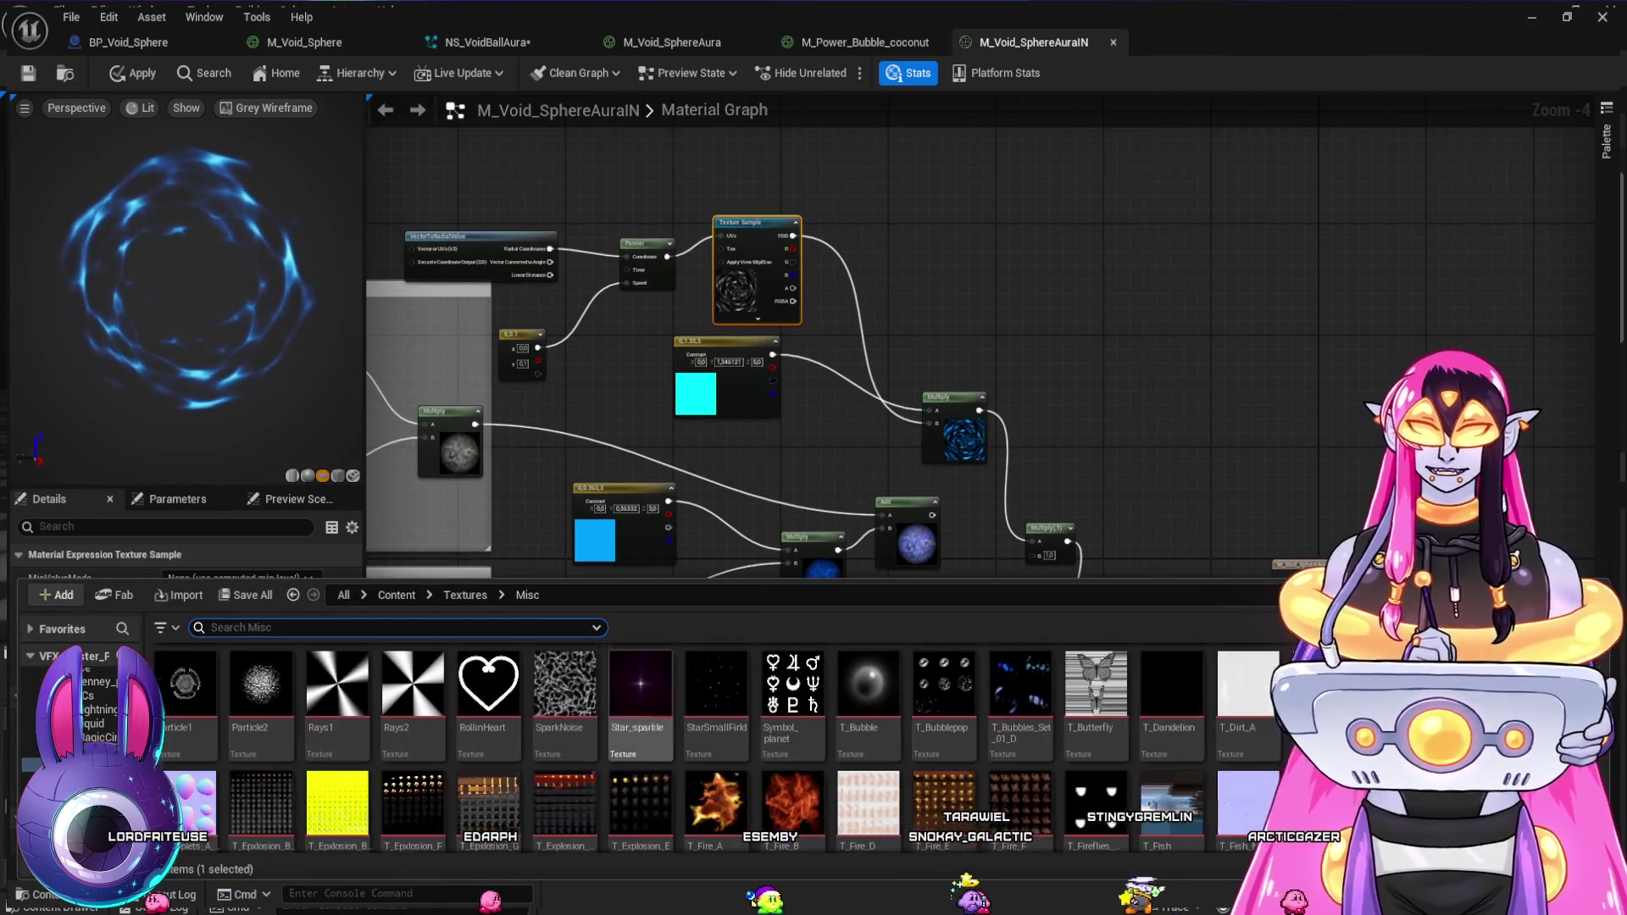
scroll(644, 721, "down", 5)
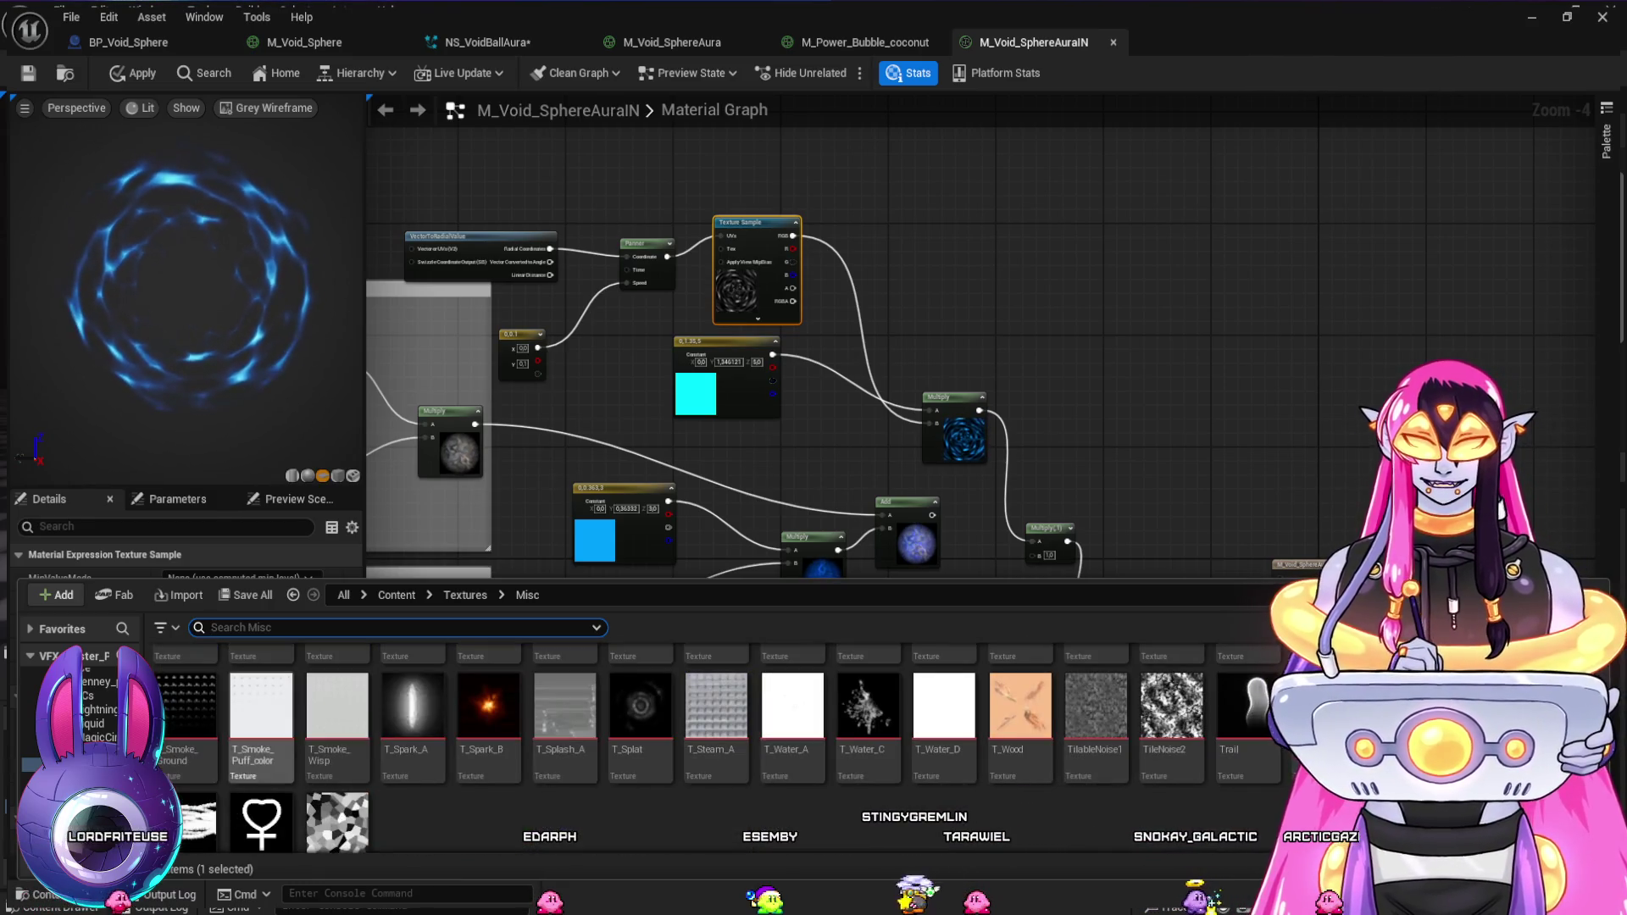
left_click(63, 778)
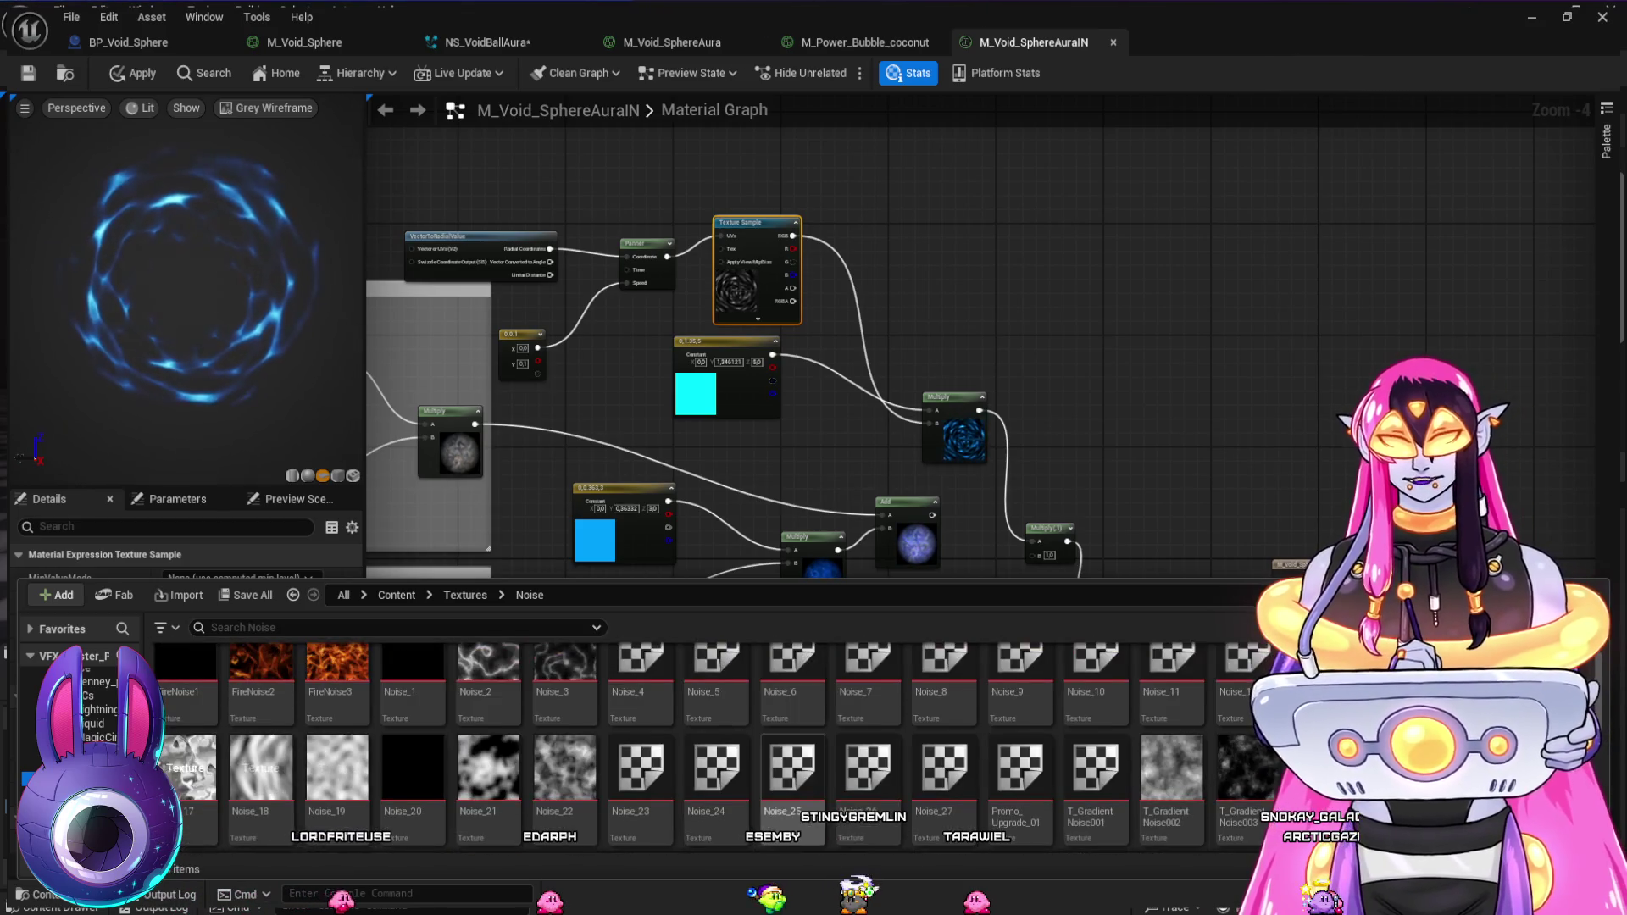
left_click(564, 678)
left_click(721, 212)
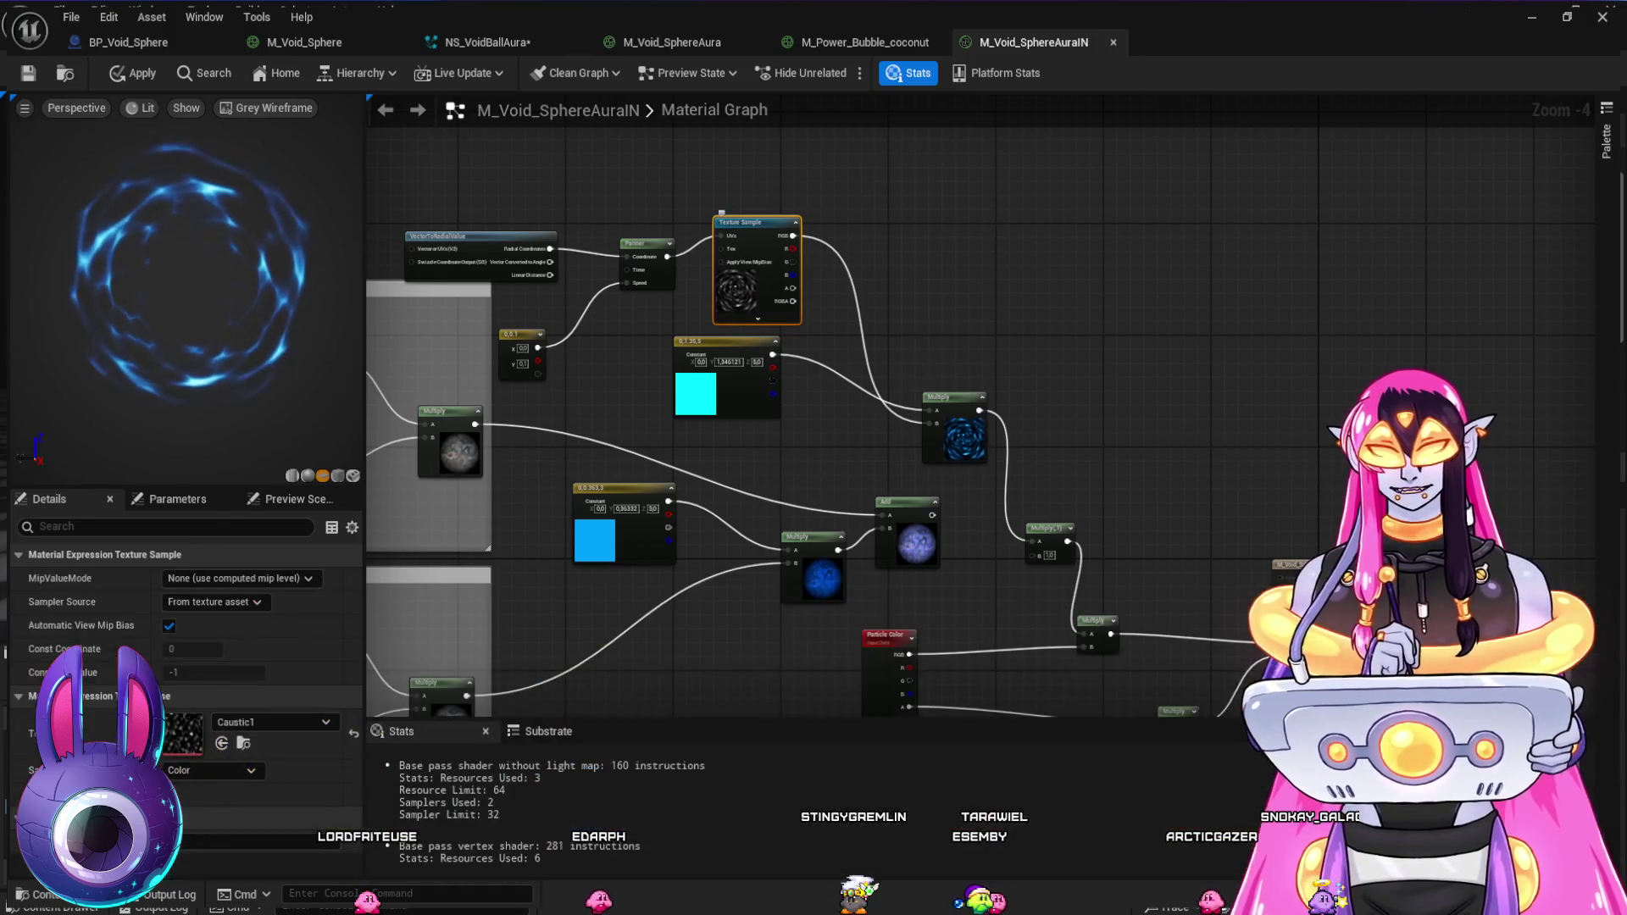
left_click(222, 743)
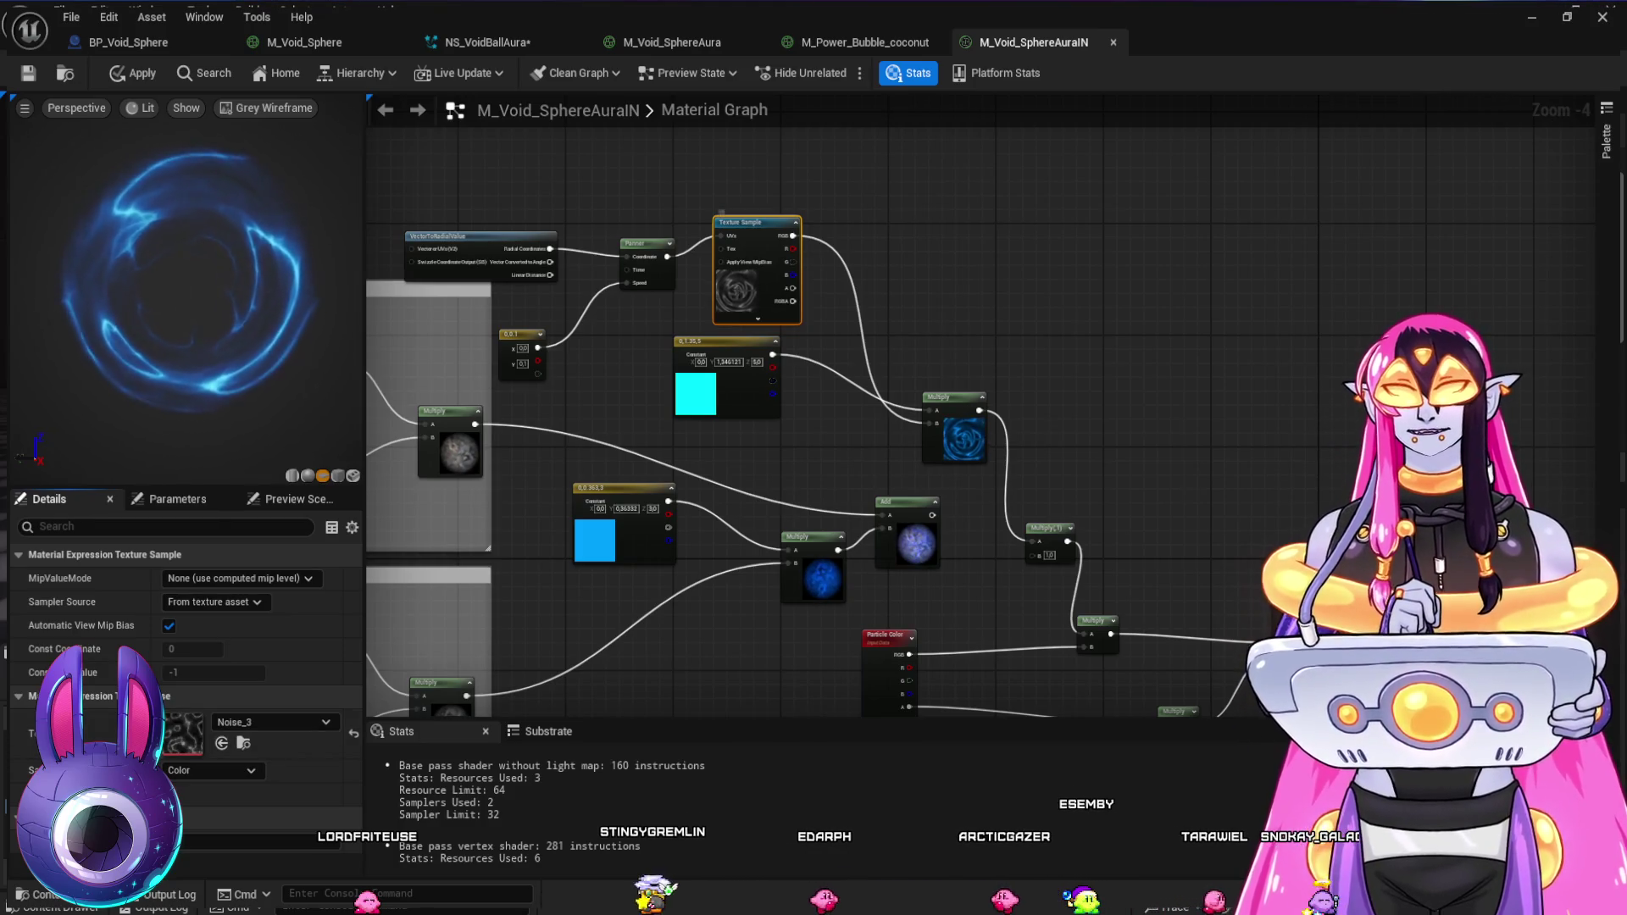
- Swap the Texture Sample's texture to T_GradientNoiseCA003
key("ctrl+space")
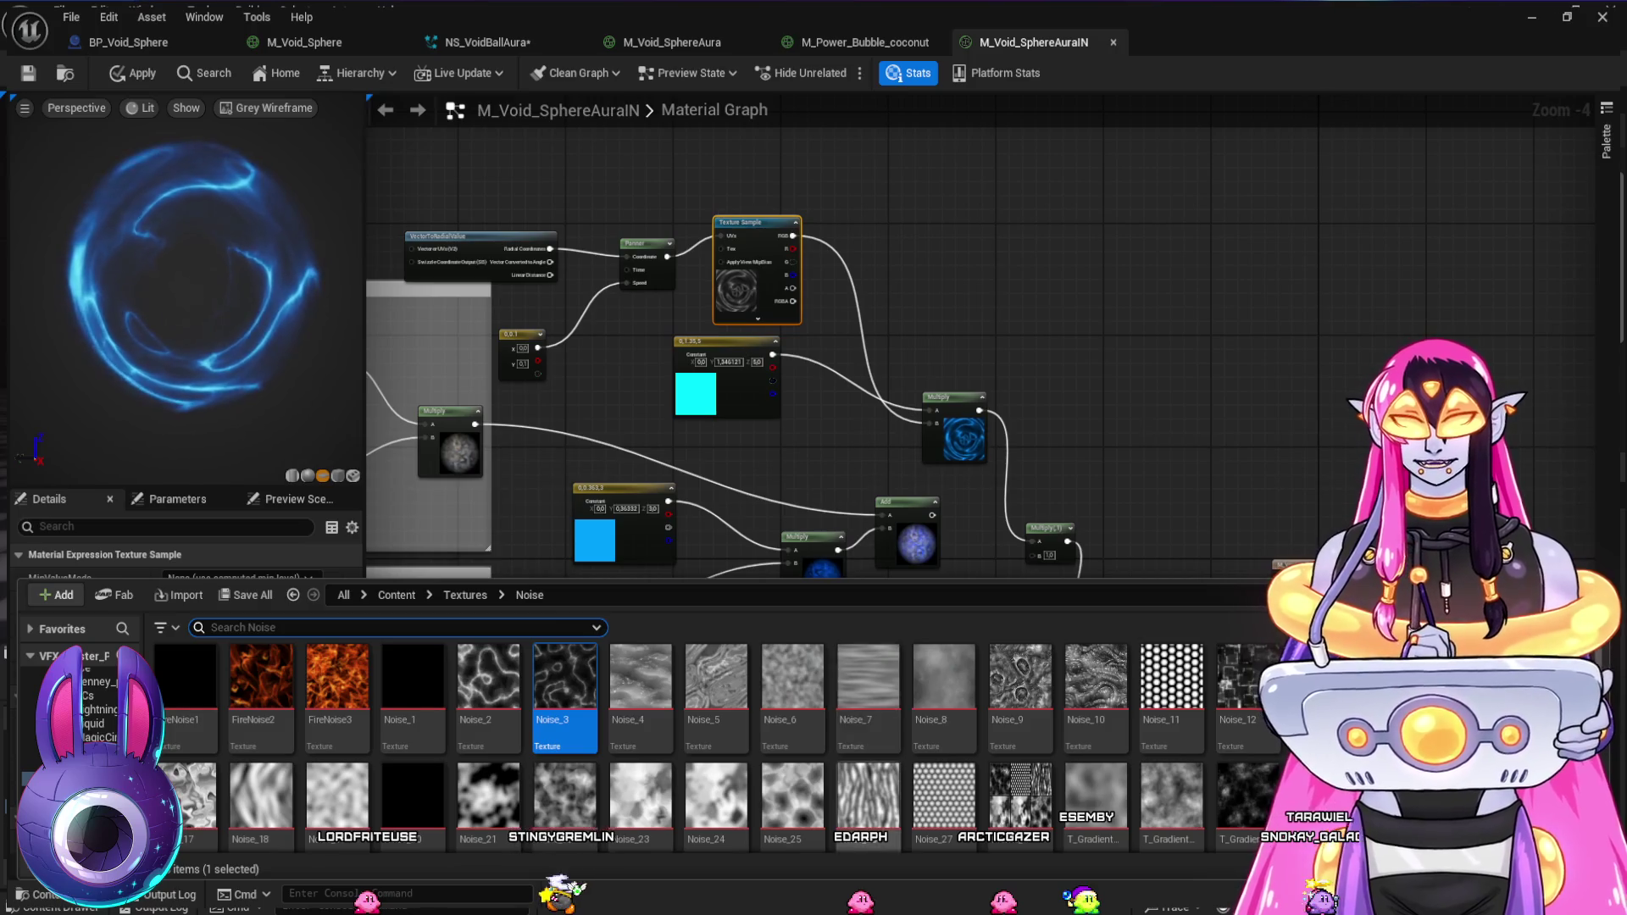
scroll(868, 677, "down", 3)
scroll(867, 711, "down", 3)
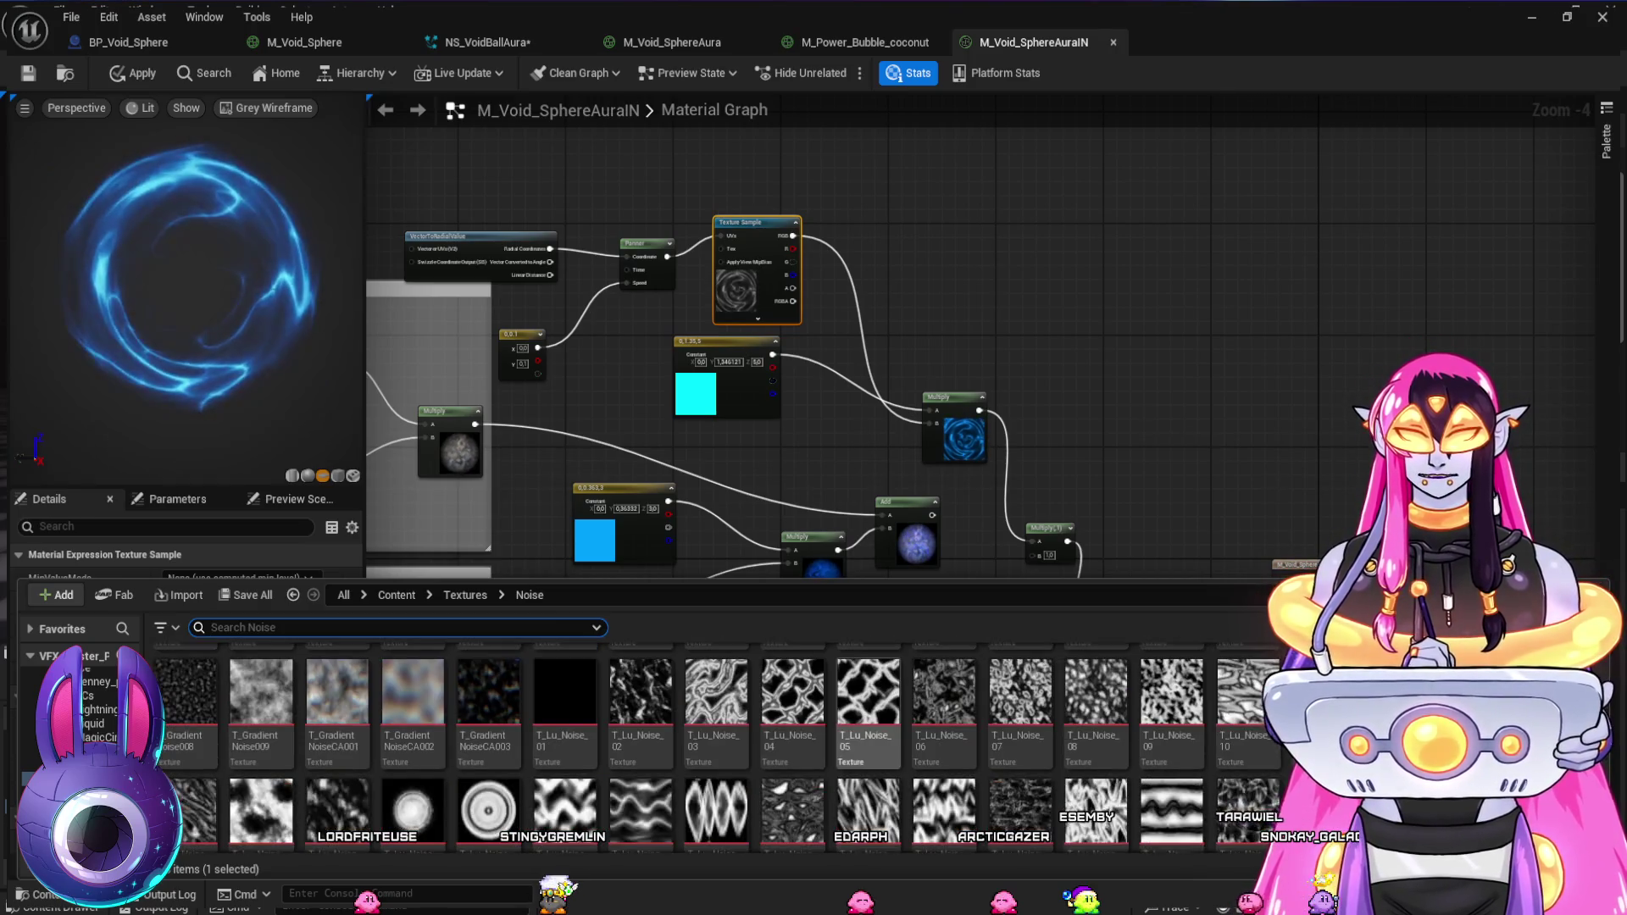
key("ctrl+space")
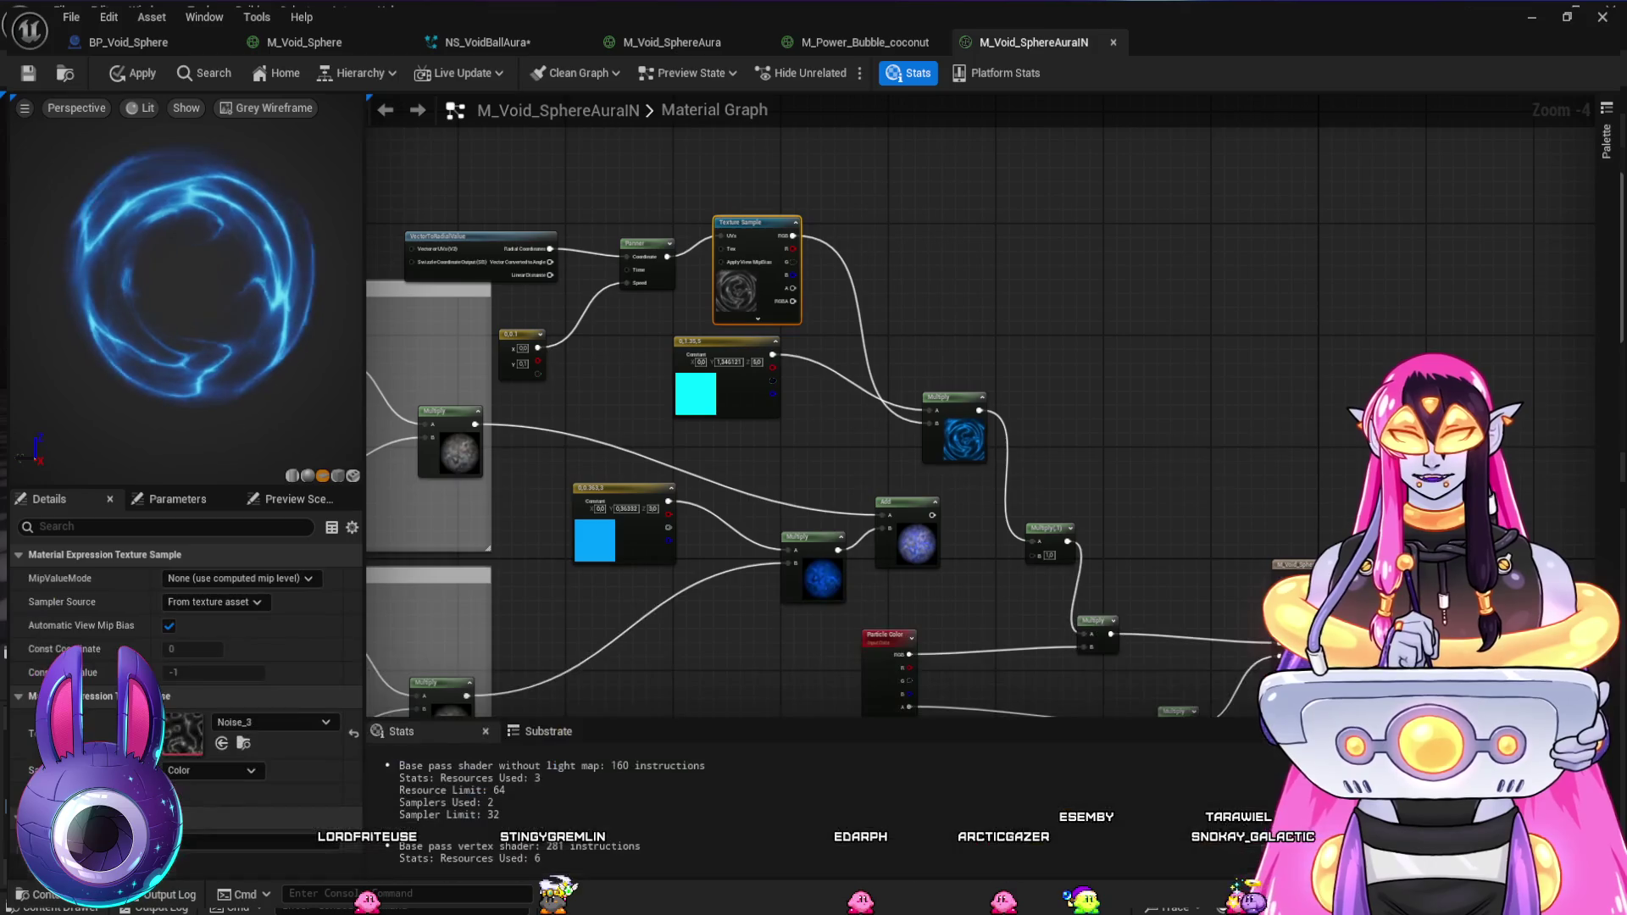
left_click(221, 743)
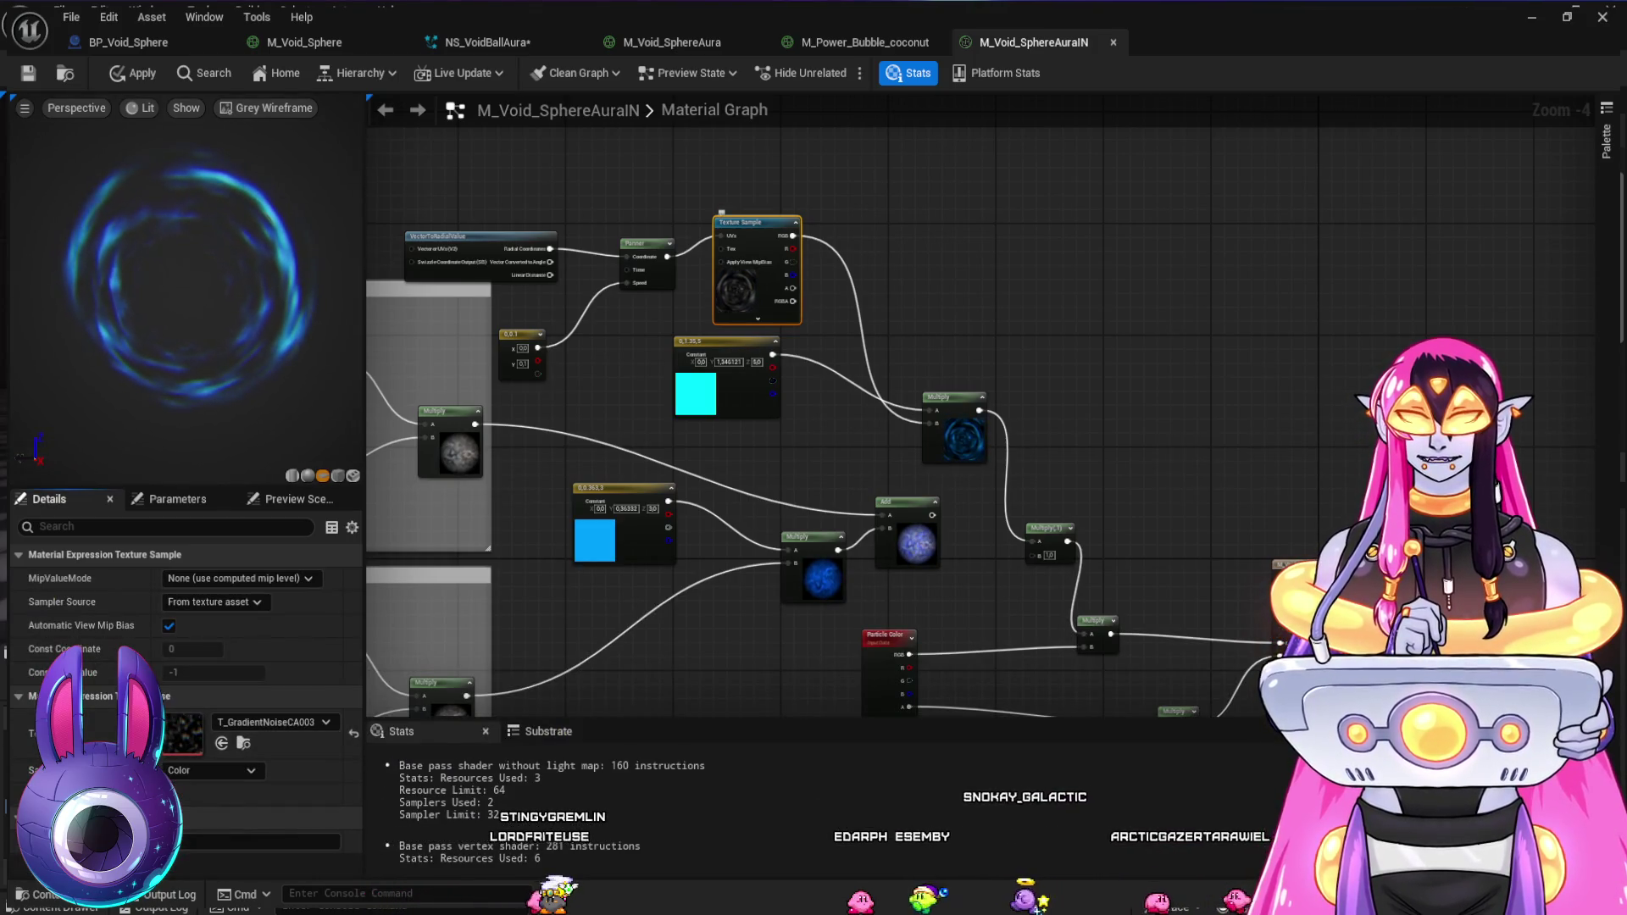
- Drag Dot_fieldT2 from the Misc folder onto the Texture Sample
key("ctrl+space")
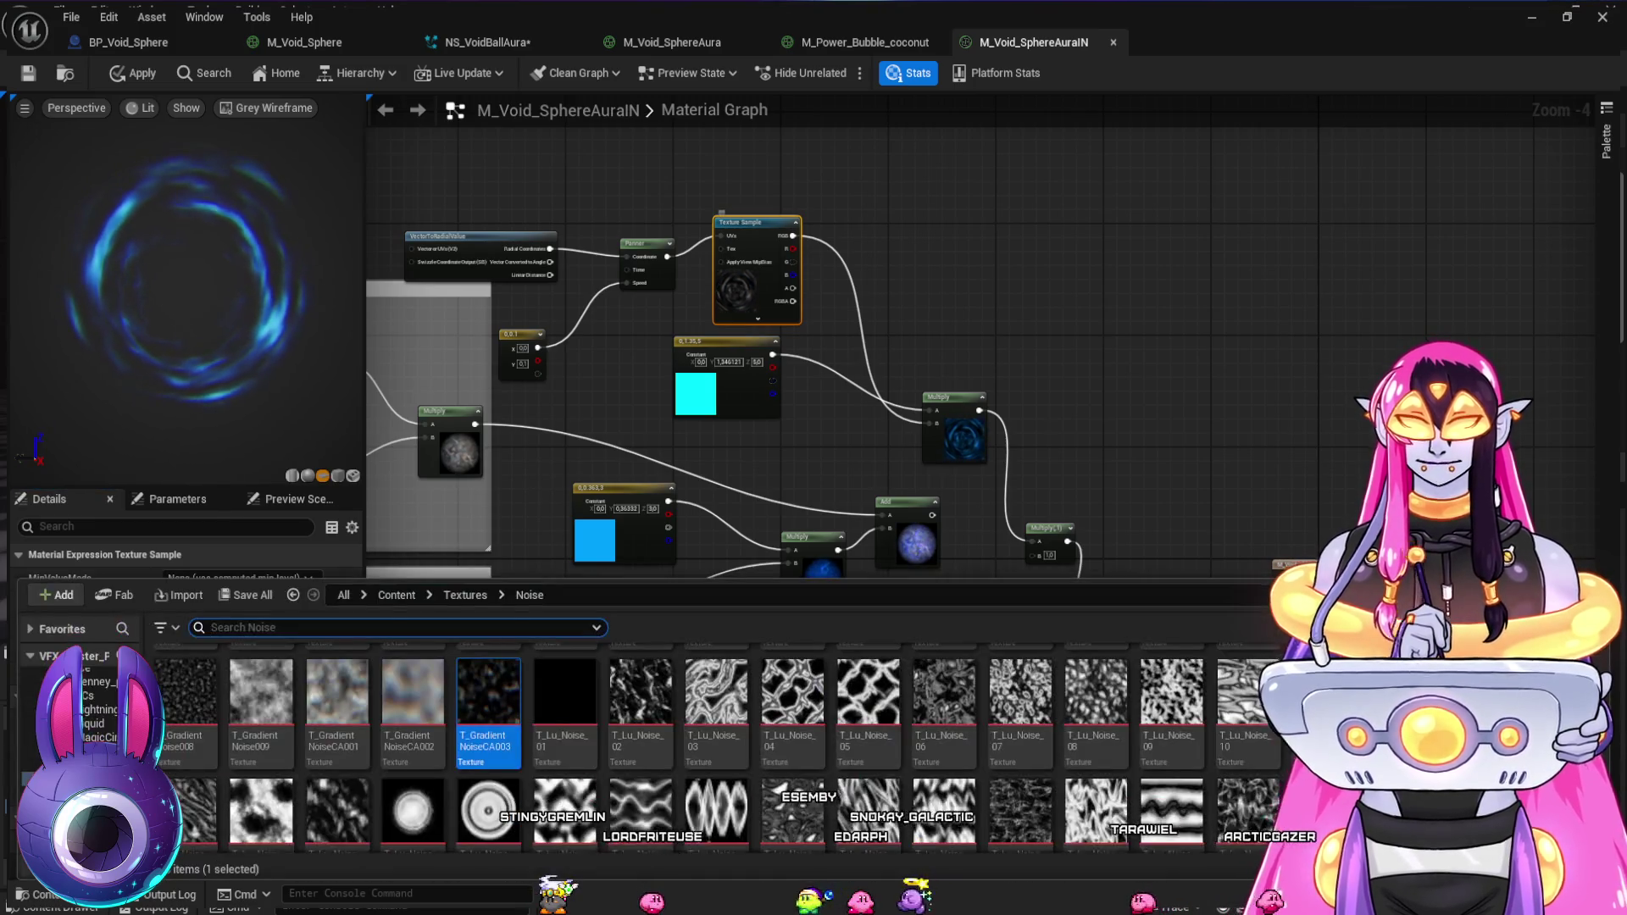
scroll(712, 746, "down", 5)
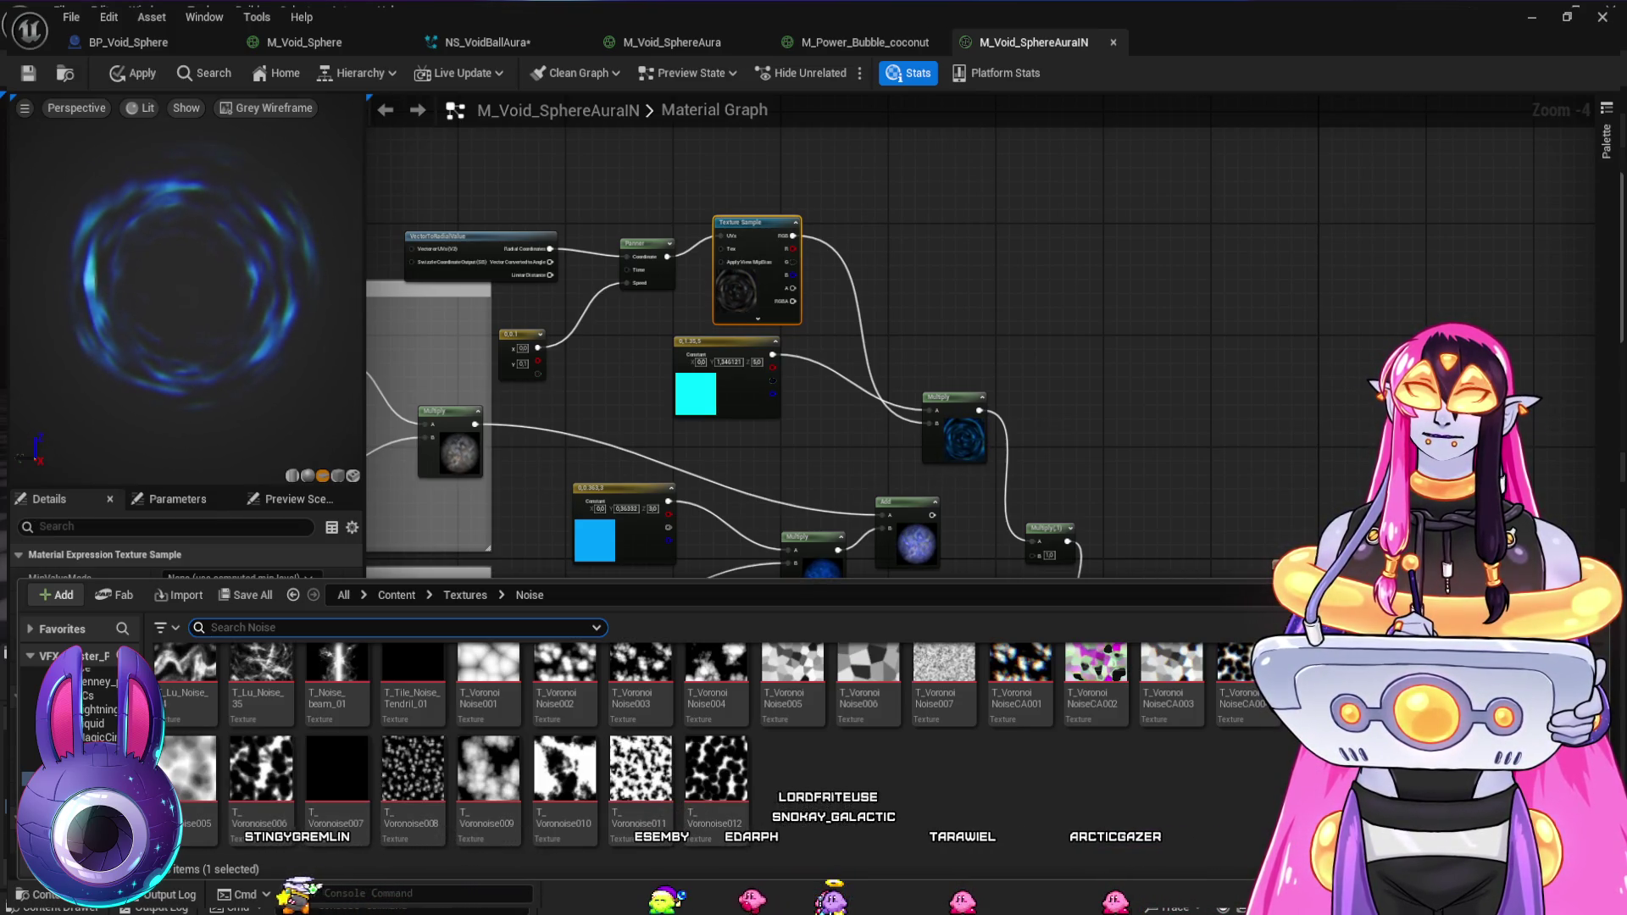
left_click(91, 737)
scroll(711, 746, "up", 3)
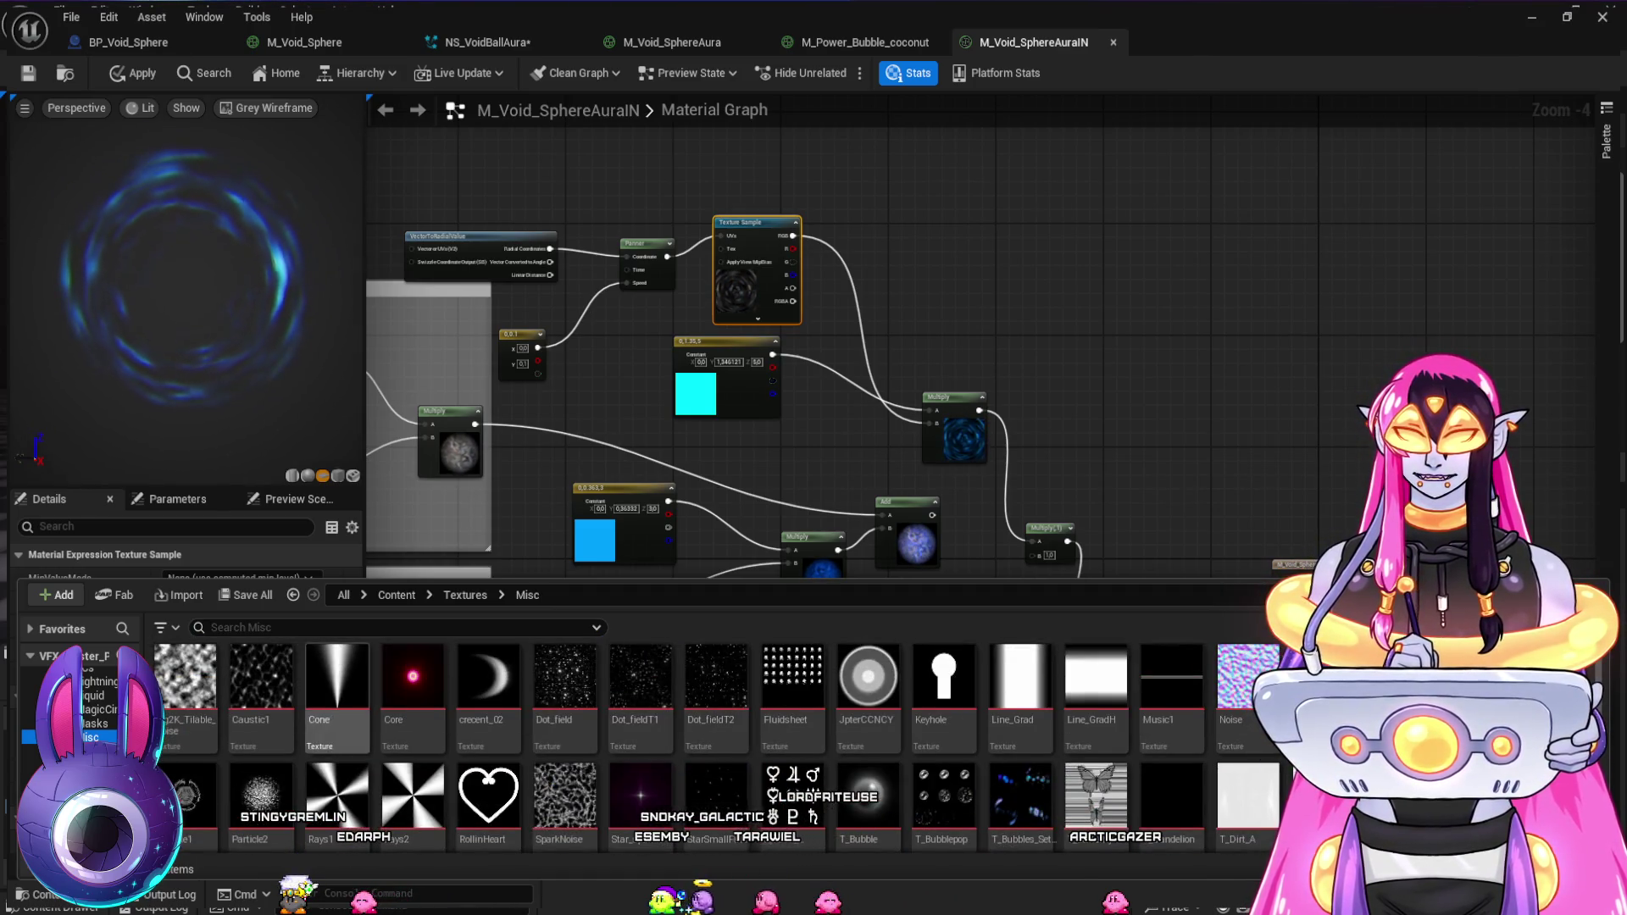
left_click(716, 686)
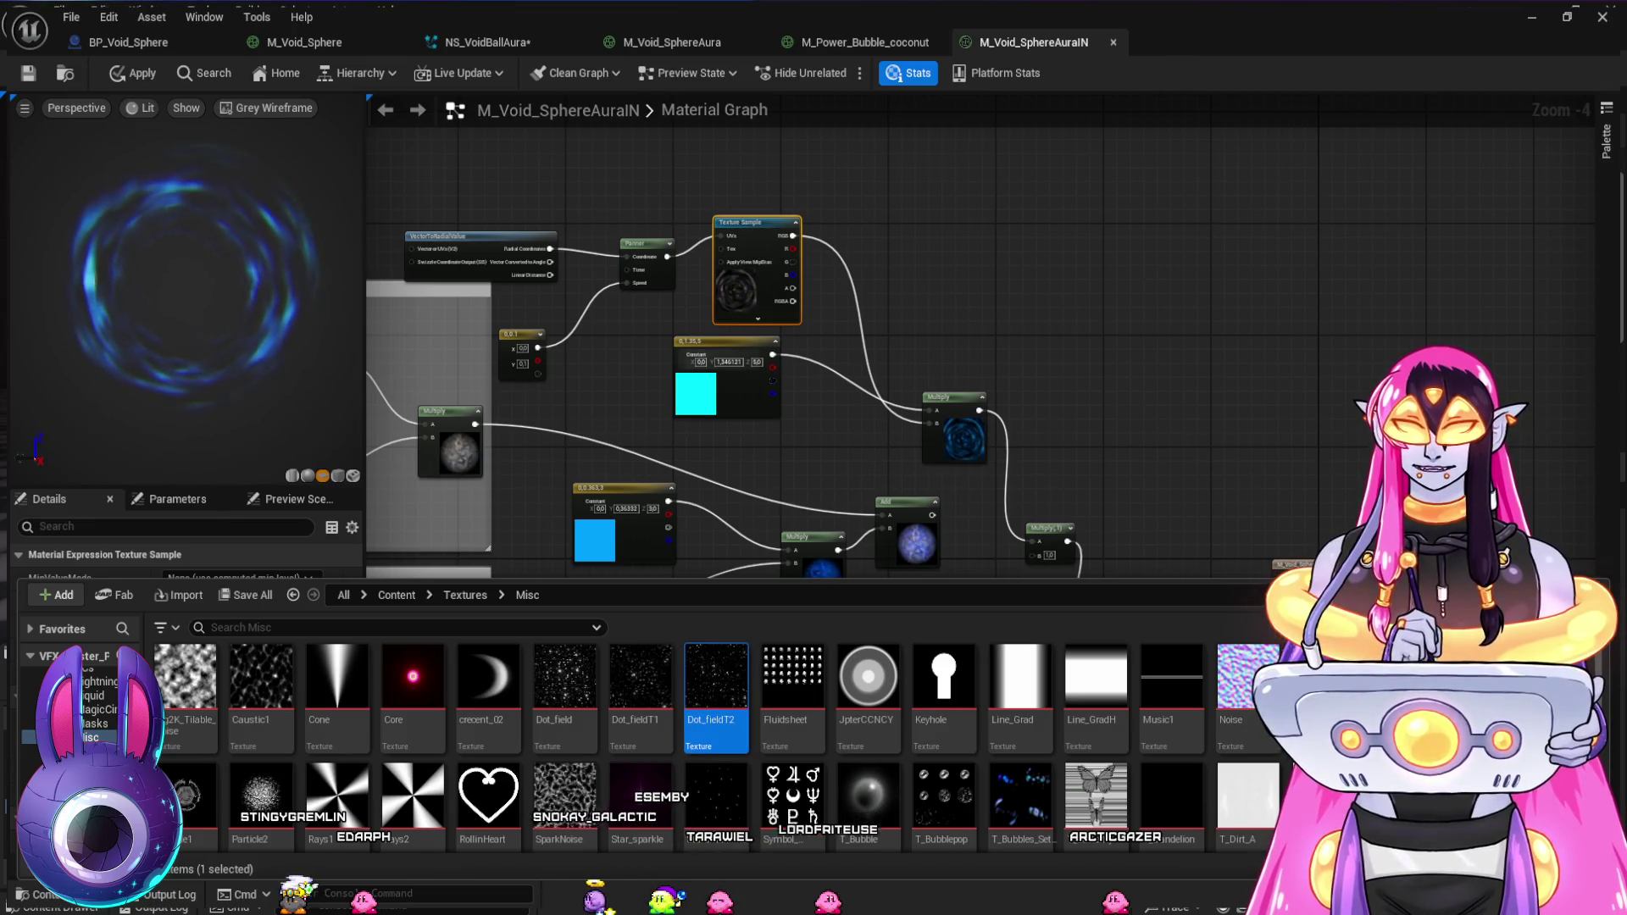
left_click_drag(716, 678, 756, 271)
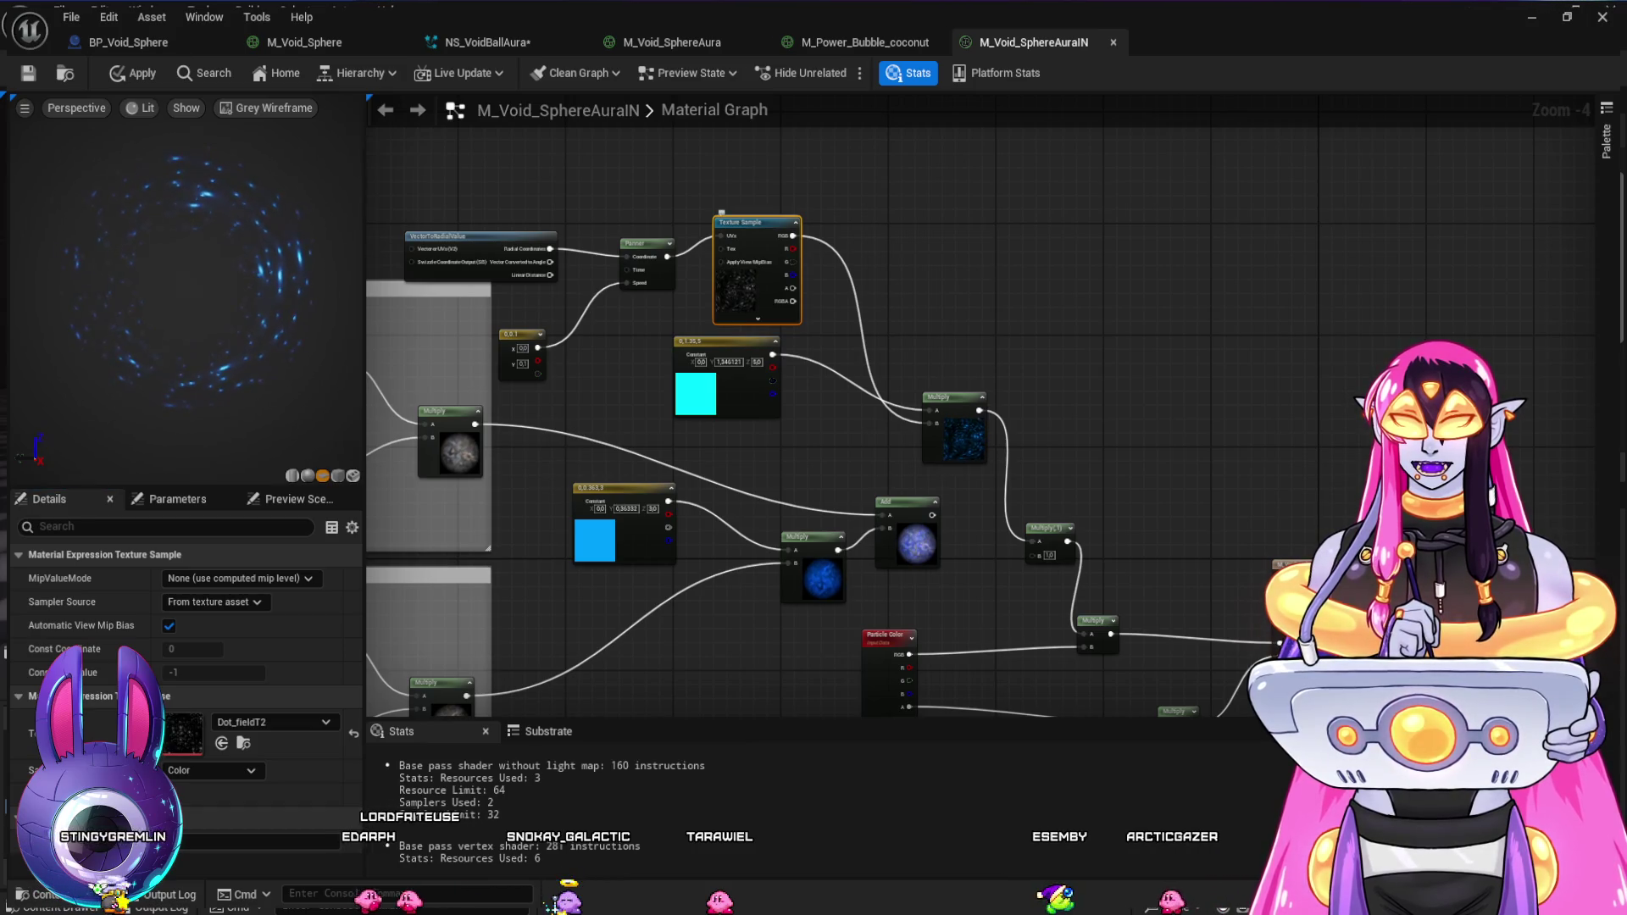
- Move the VectorToRadialValue node up-left and set the Texture Sample to StarSmallField
mouse_move(635, 373)
left_mouse_down()
mouse_move(864, 370)
mouse_move(966, 411)
mouse_move(944, 461)
left_mouse_up()
scroll(955, 372, "up", 3)
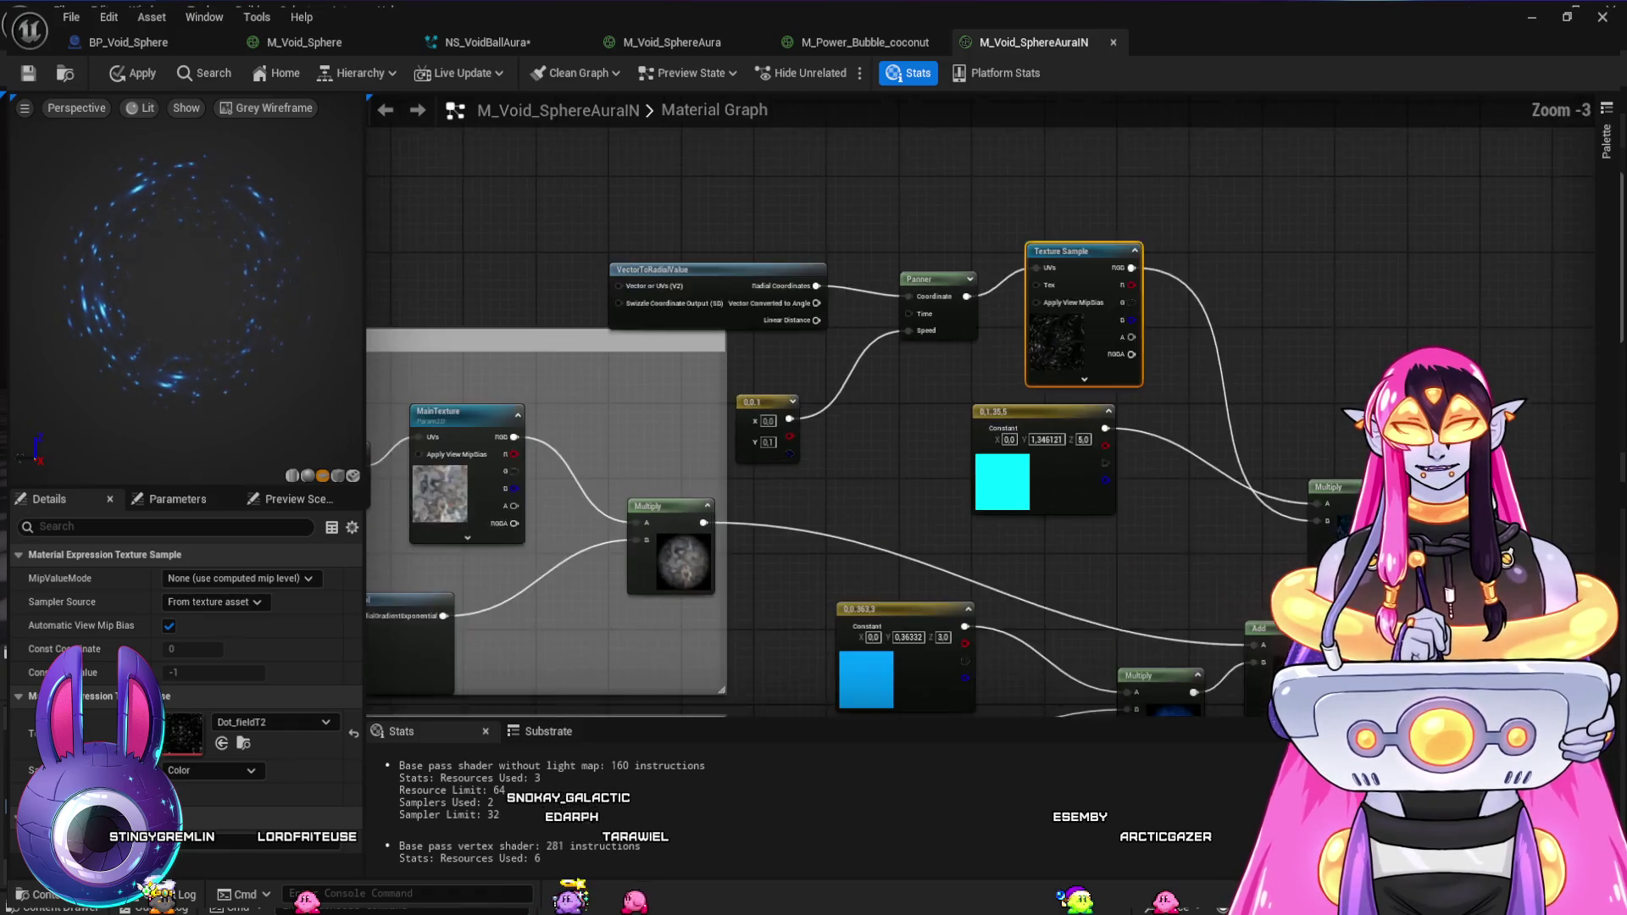
left_click_drag(593, 248, 427, 148)
mouse_move(948, 423)
left_mouse_down()
mouse_move(866, 452)
mouse_move(853, 405)
left_mouse_up()
scroll(691, 363, "down", 1)
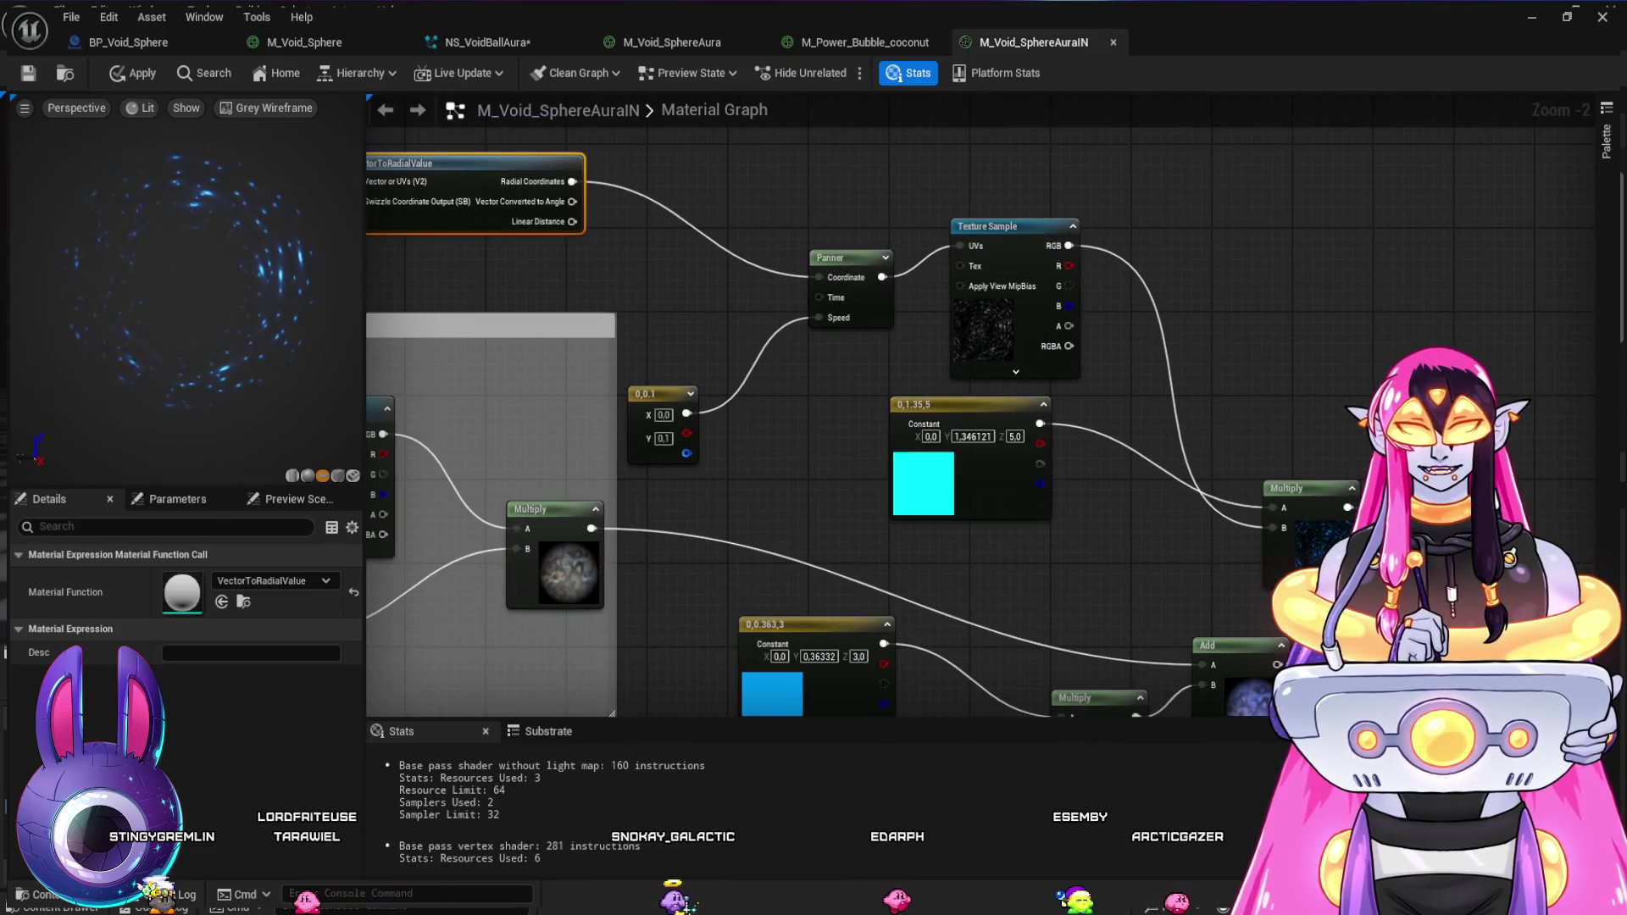
left_click(1008, 227)
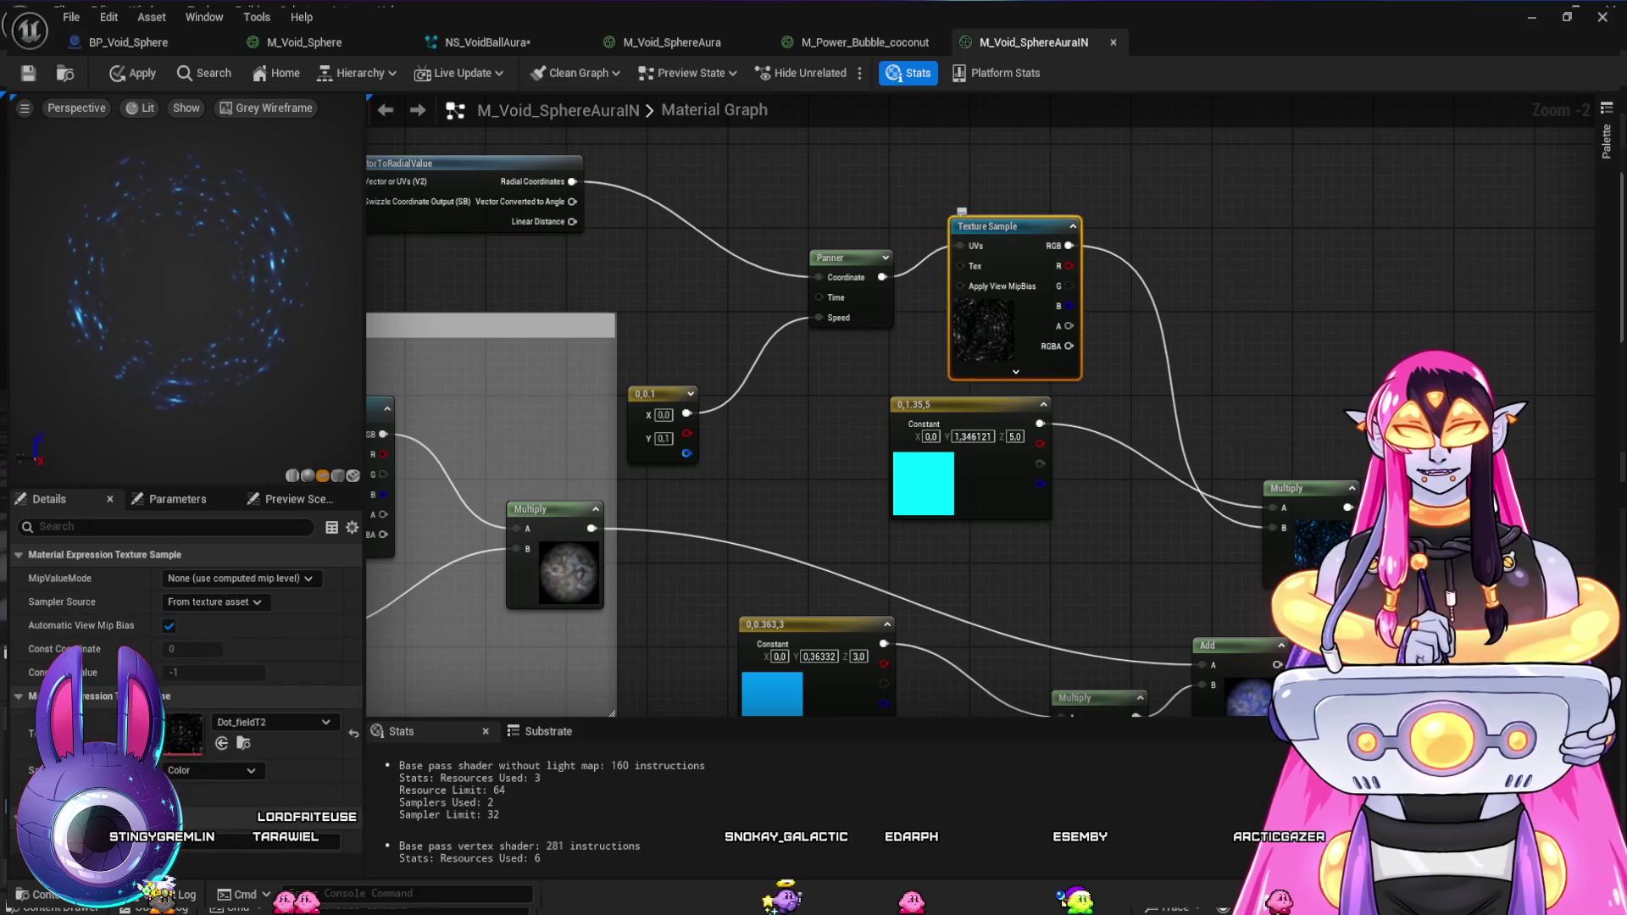
key("ctrl+space")
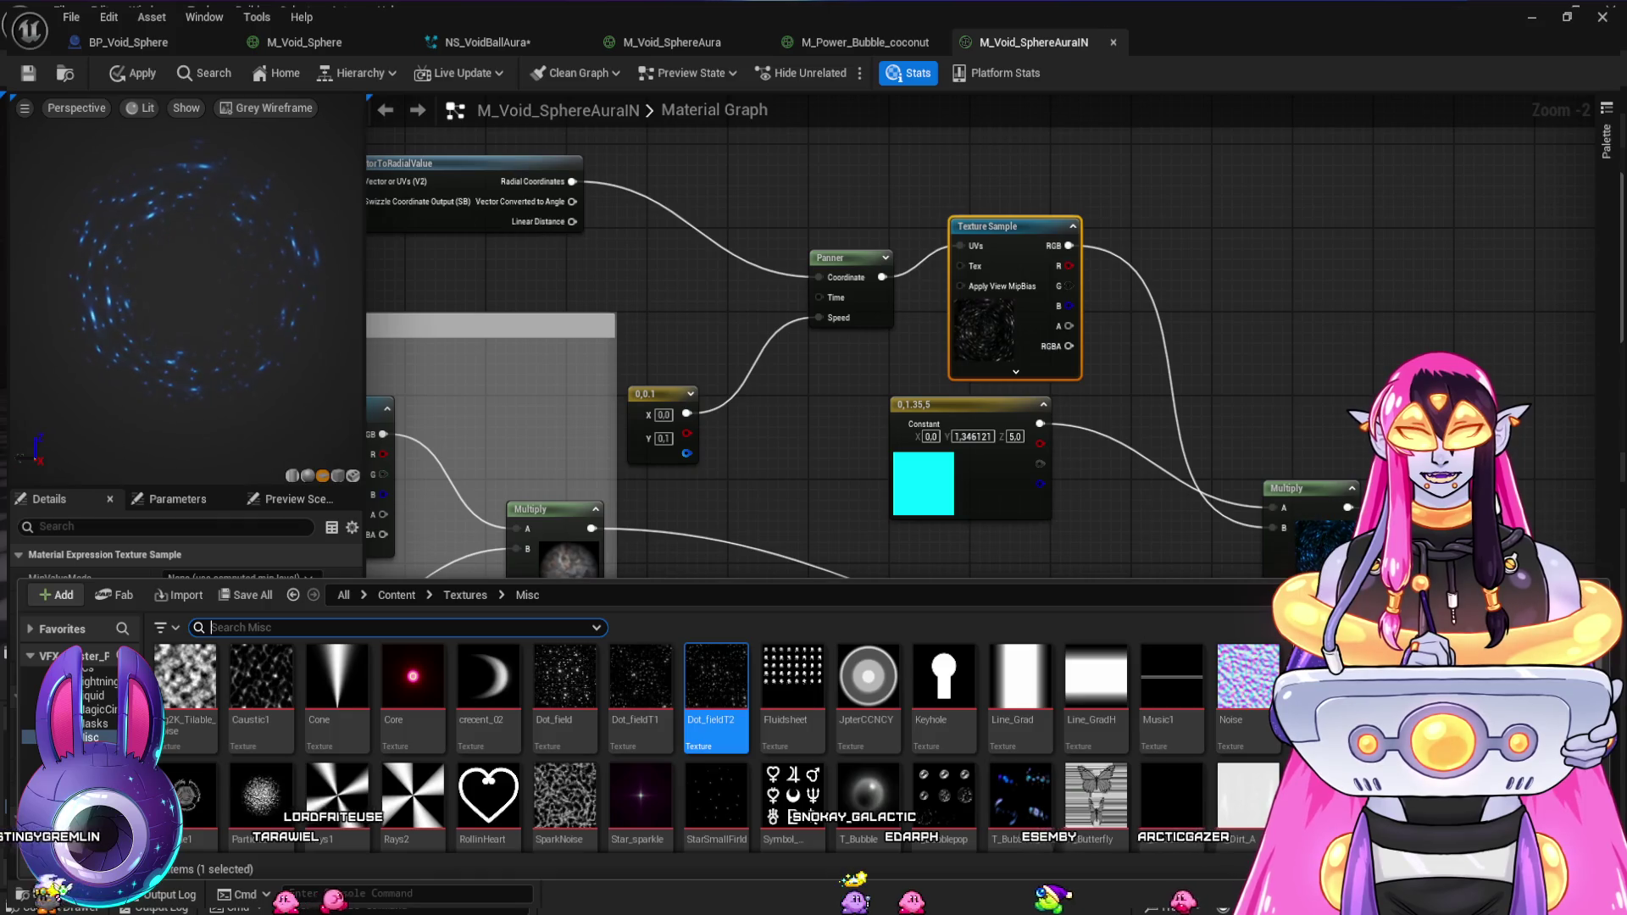
key("ctrl+space")
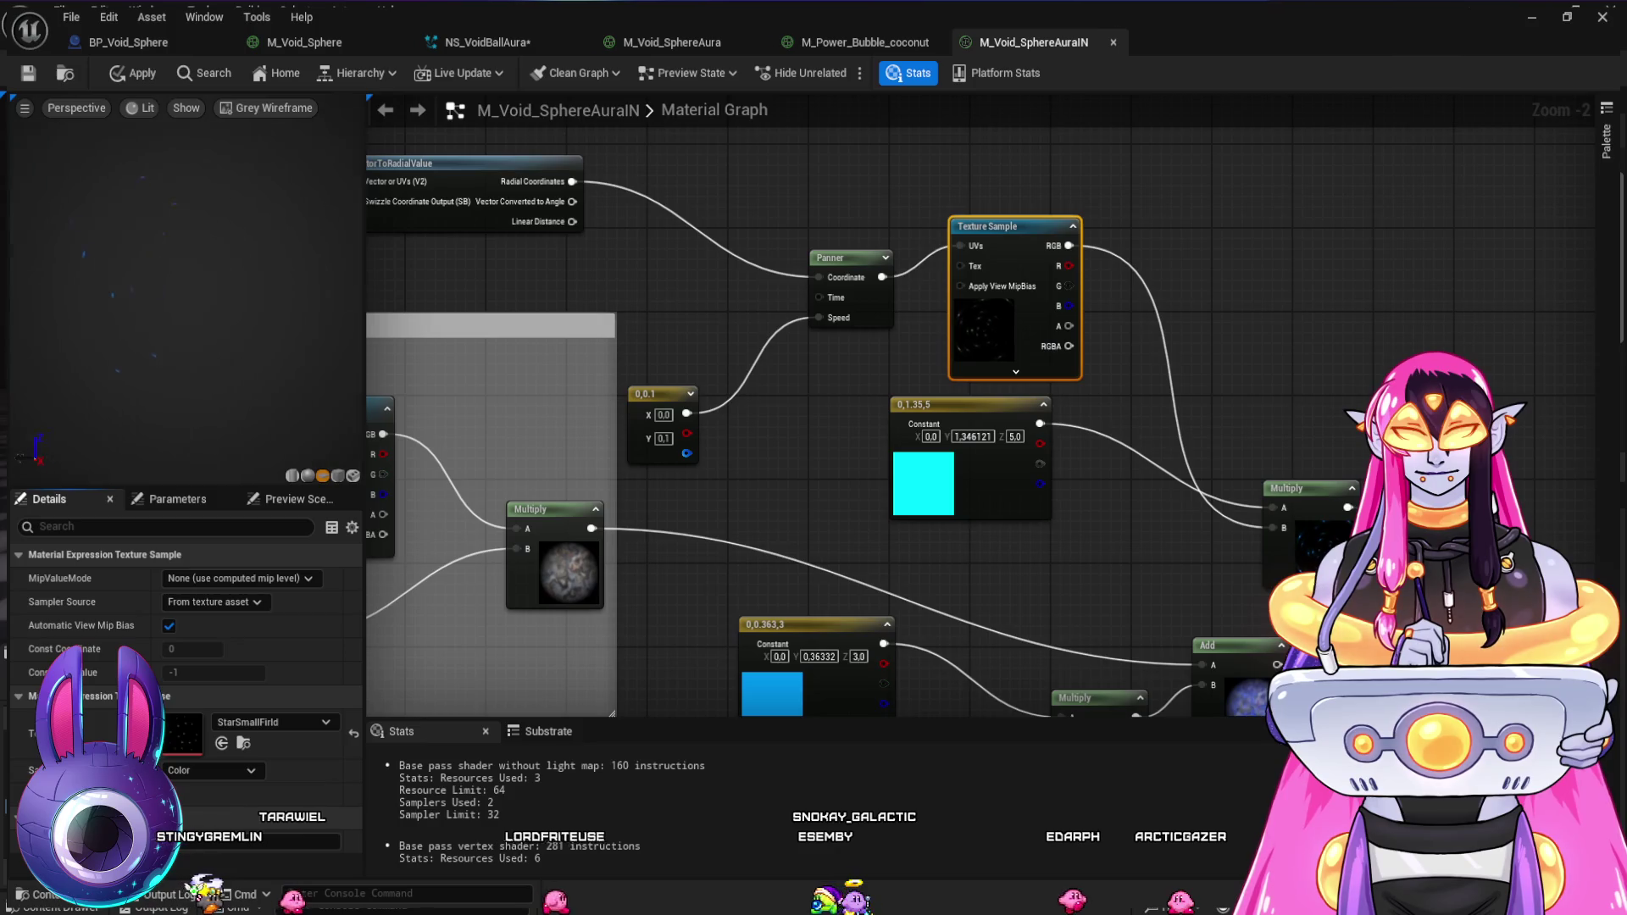
left_click_drag(710, 489, 790, 514)
- Test Linear Distance and angle outputs on Panner Coordinate, restore Radial Coordinates, duplicate Texture Sample
left_click_drag(581, 322, 734, 390)
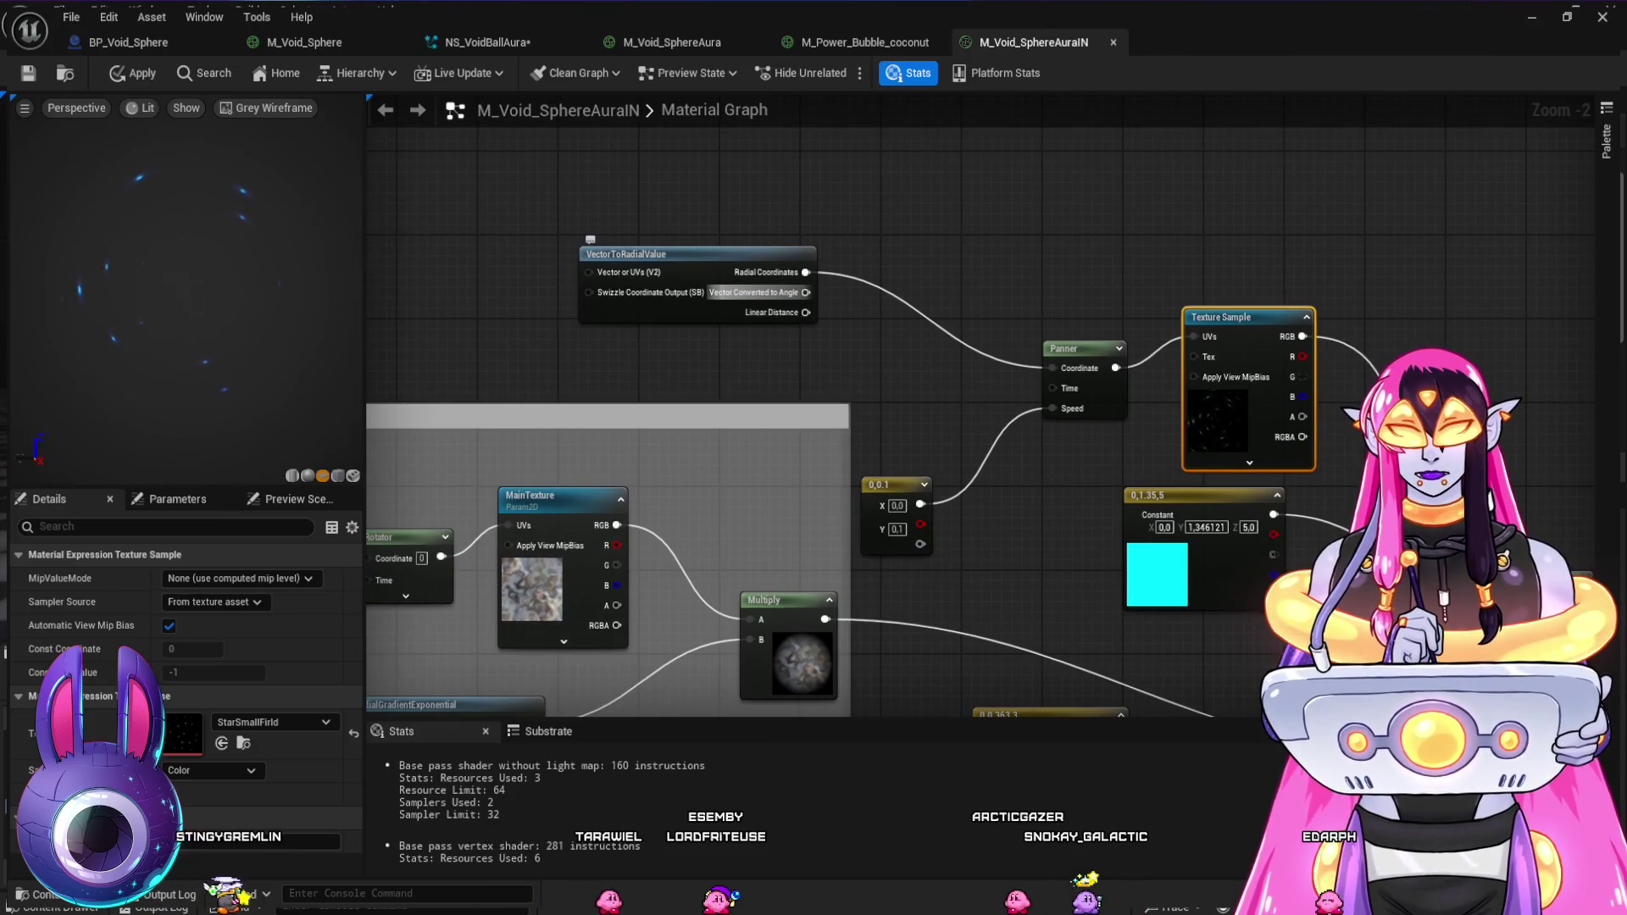
left_click_drag(805, 292, 1051, 367)
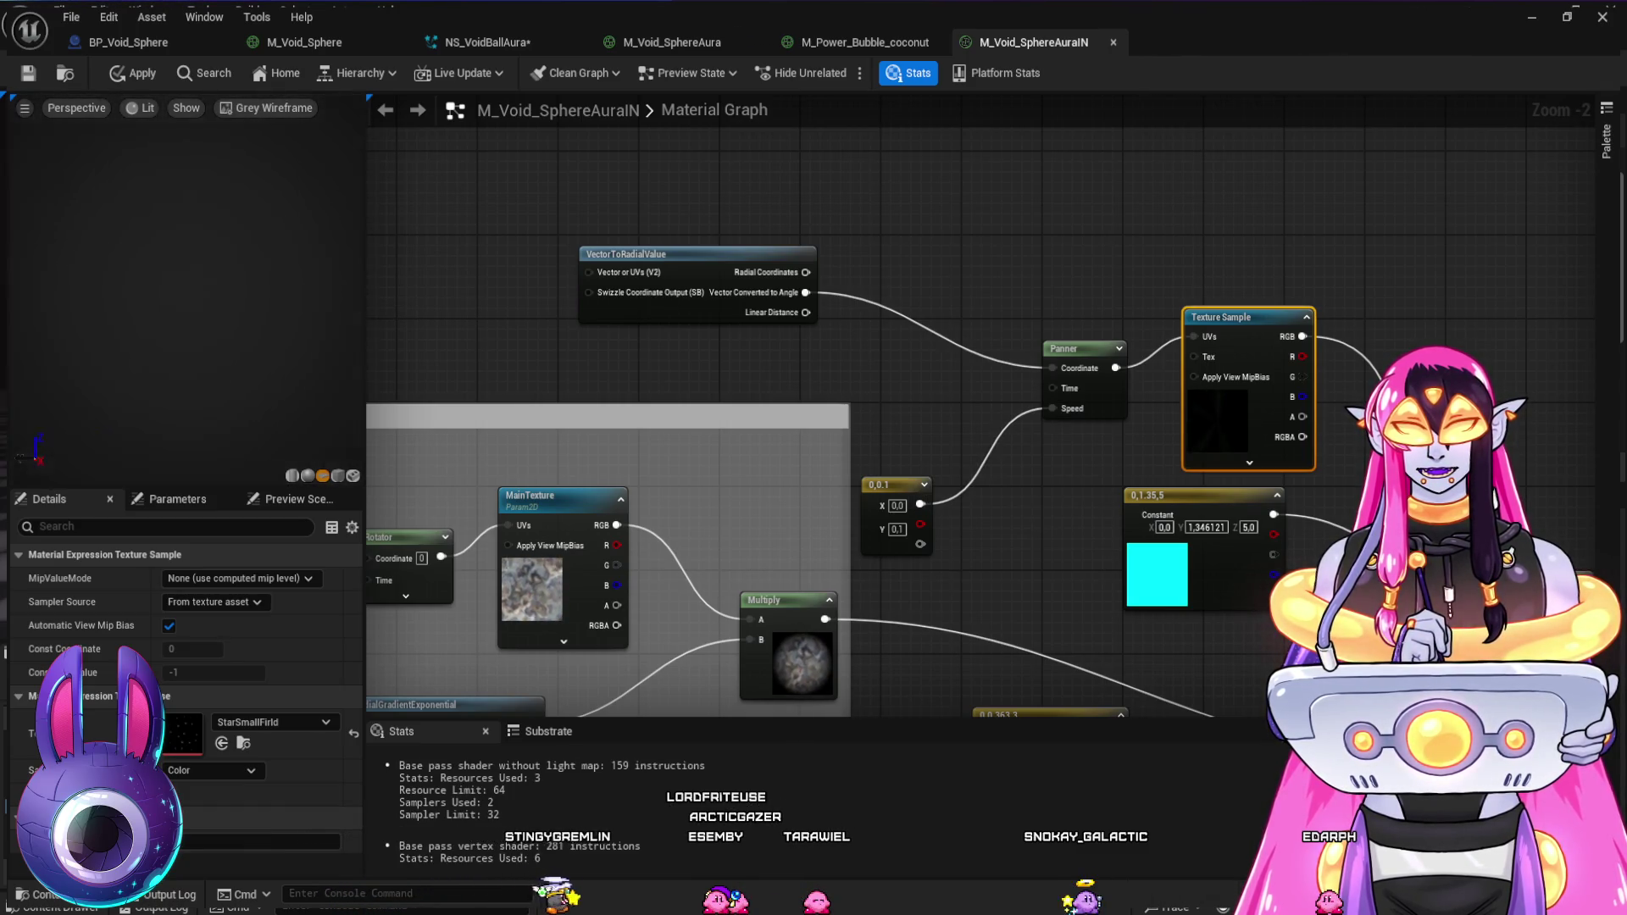
left_click_drag(805, 312, 1050, 367)
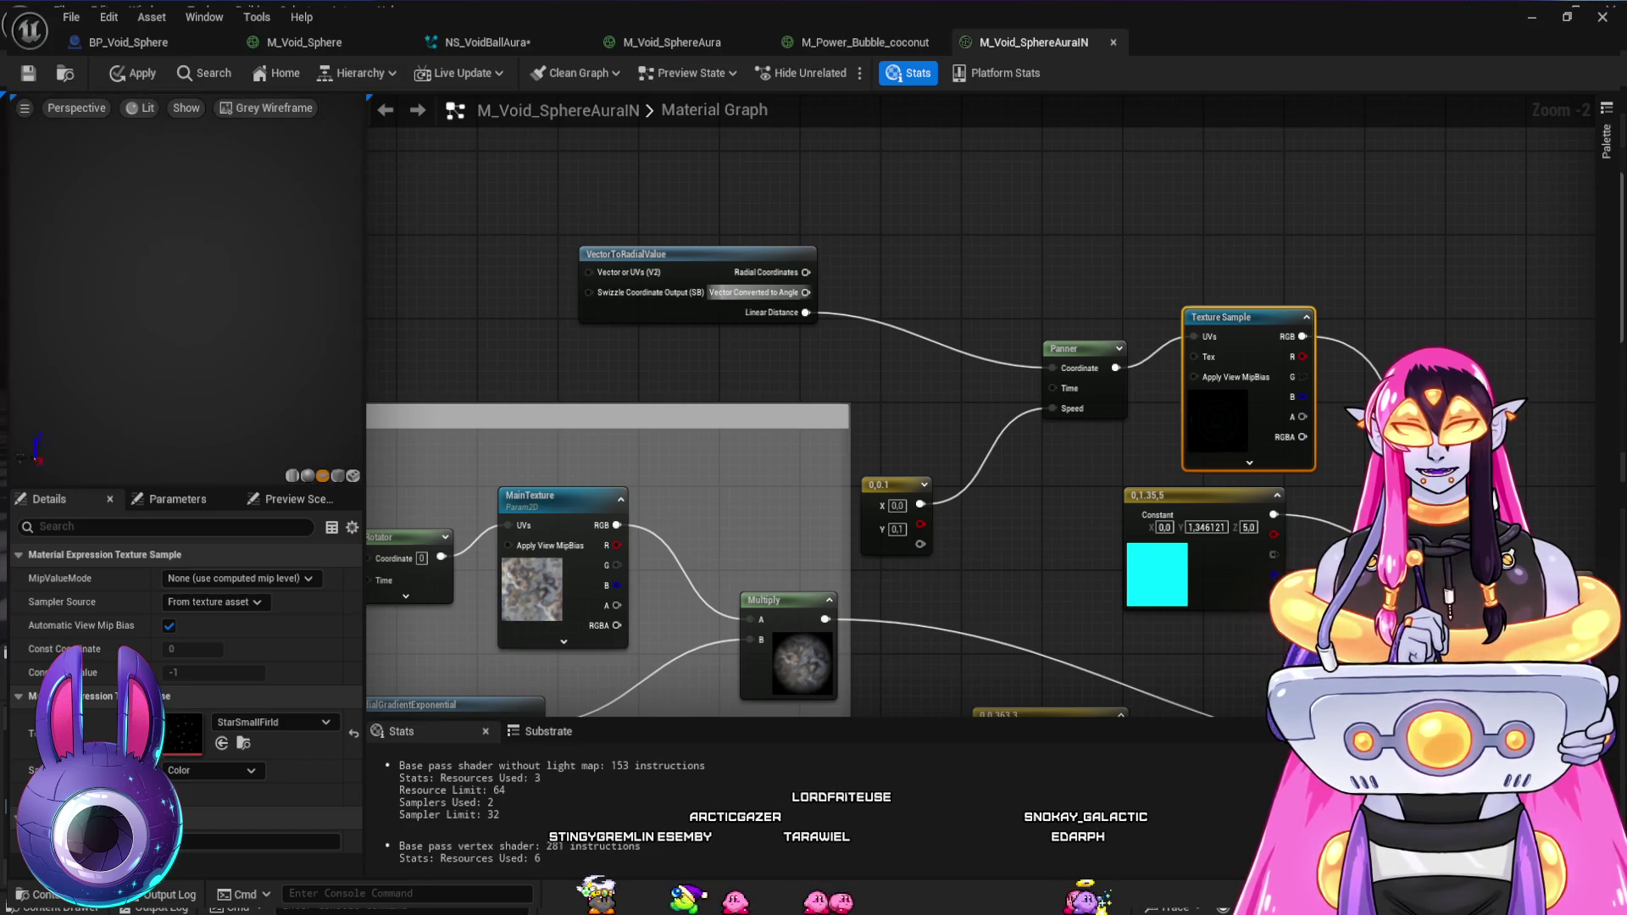
mouse_move(804, 292)
left_mouse_down()
mouse_move(1002, 370)
mouse_move(1050, 368)
left_mouse_up()
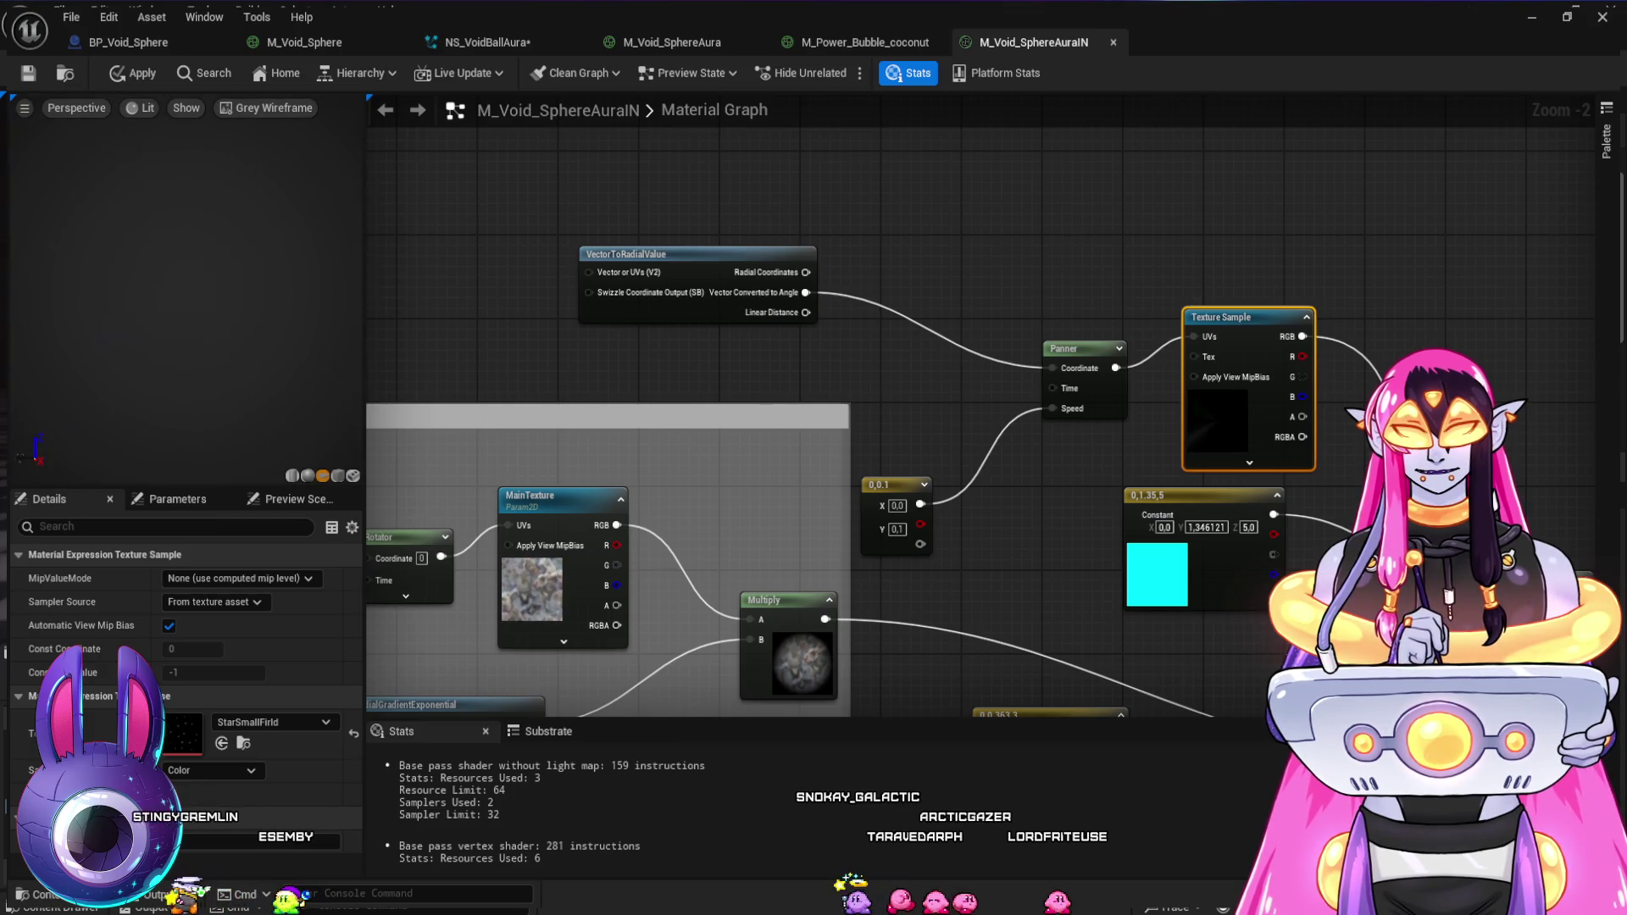
left_click_drag(805, 272, 1050, 368)
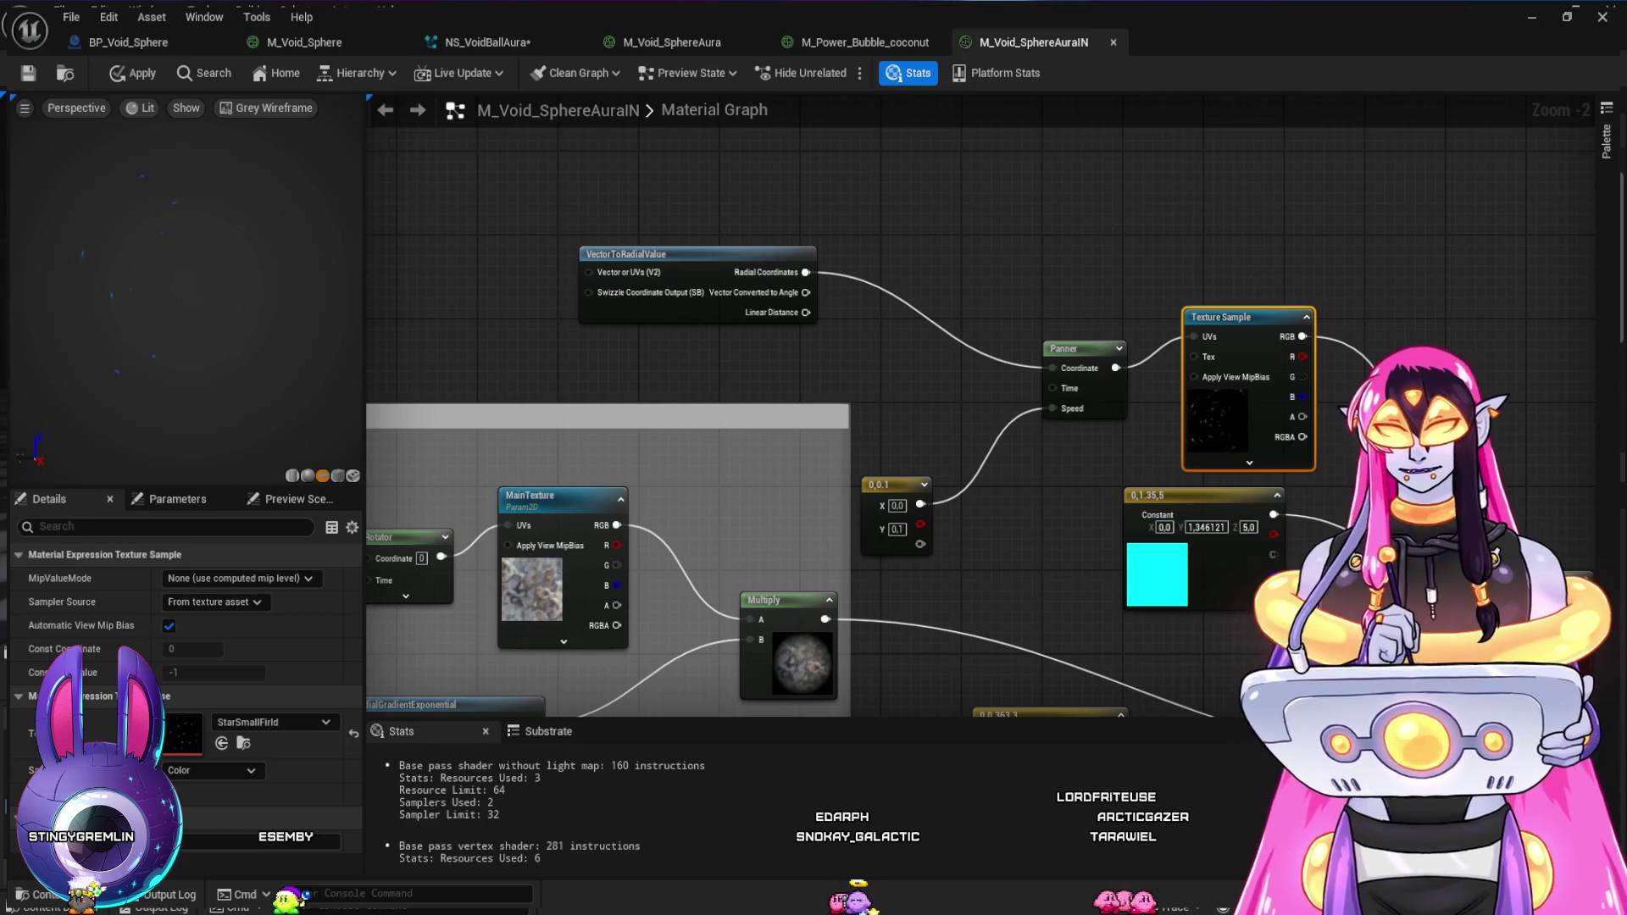
key("ctrl+d")
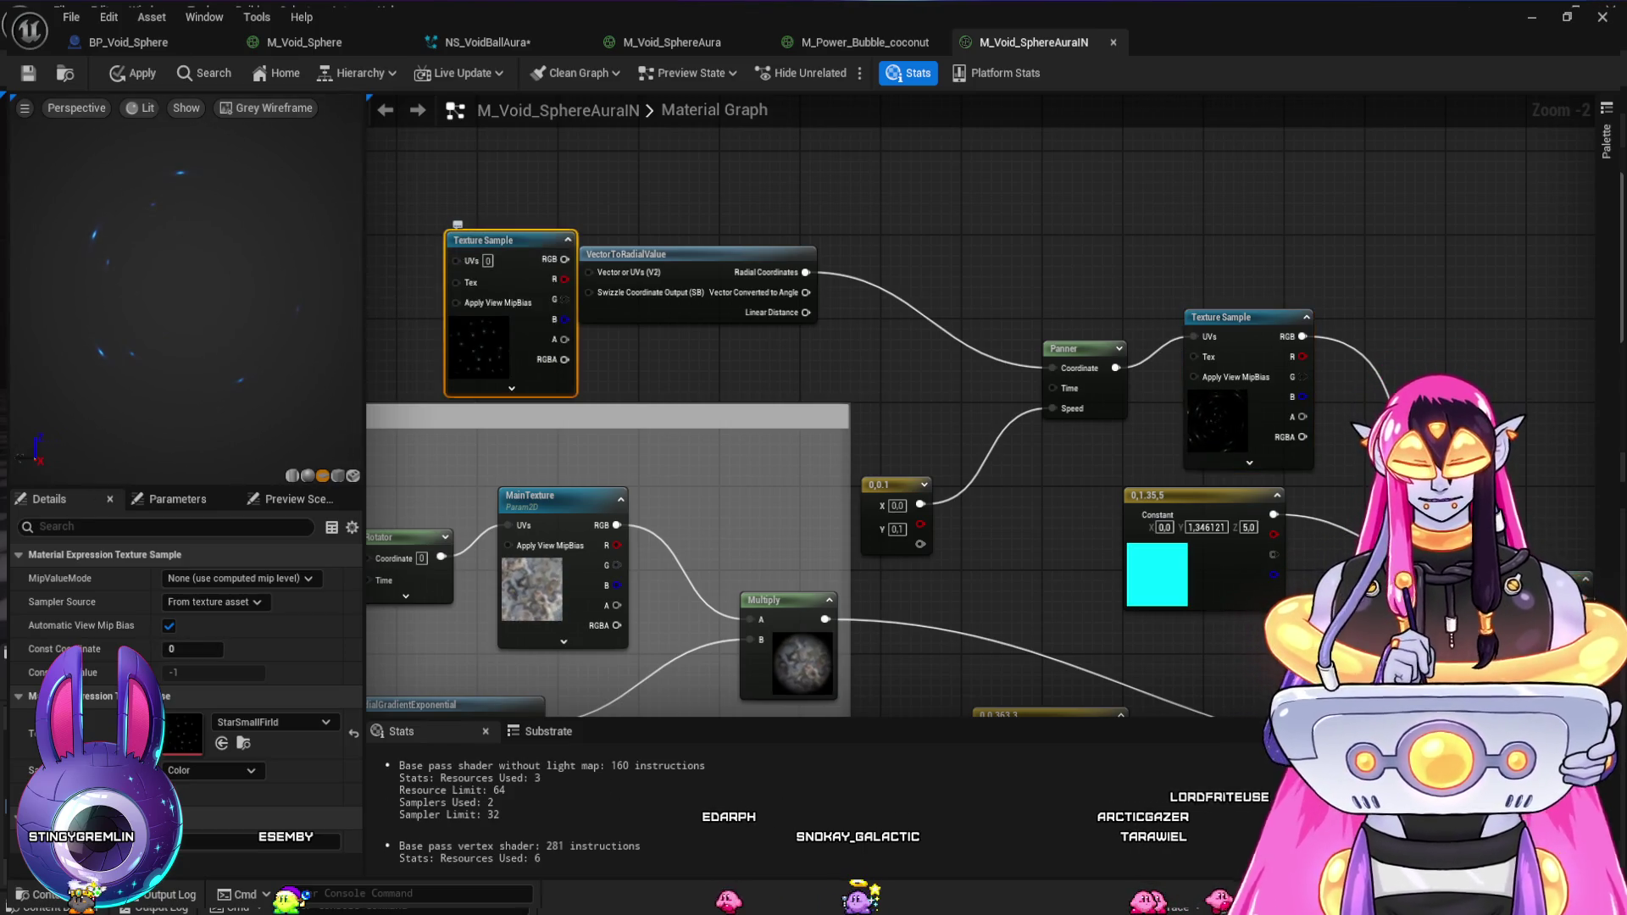
key("Delete")
key("ctrl+v")
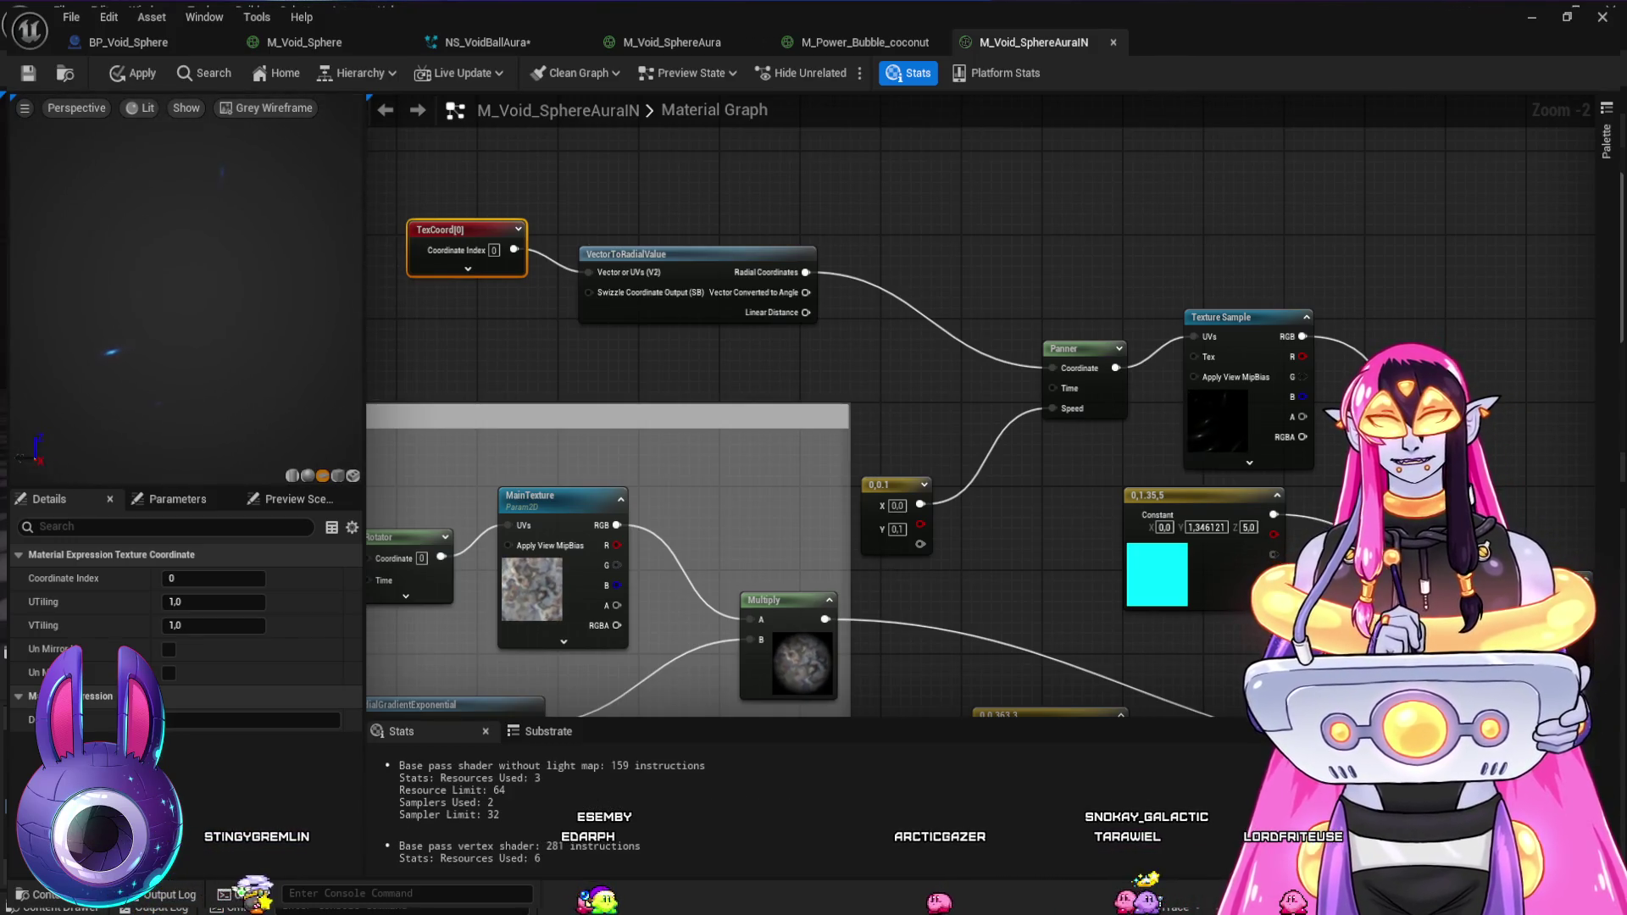
left_click(467, 268)
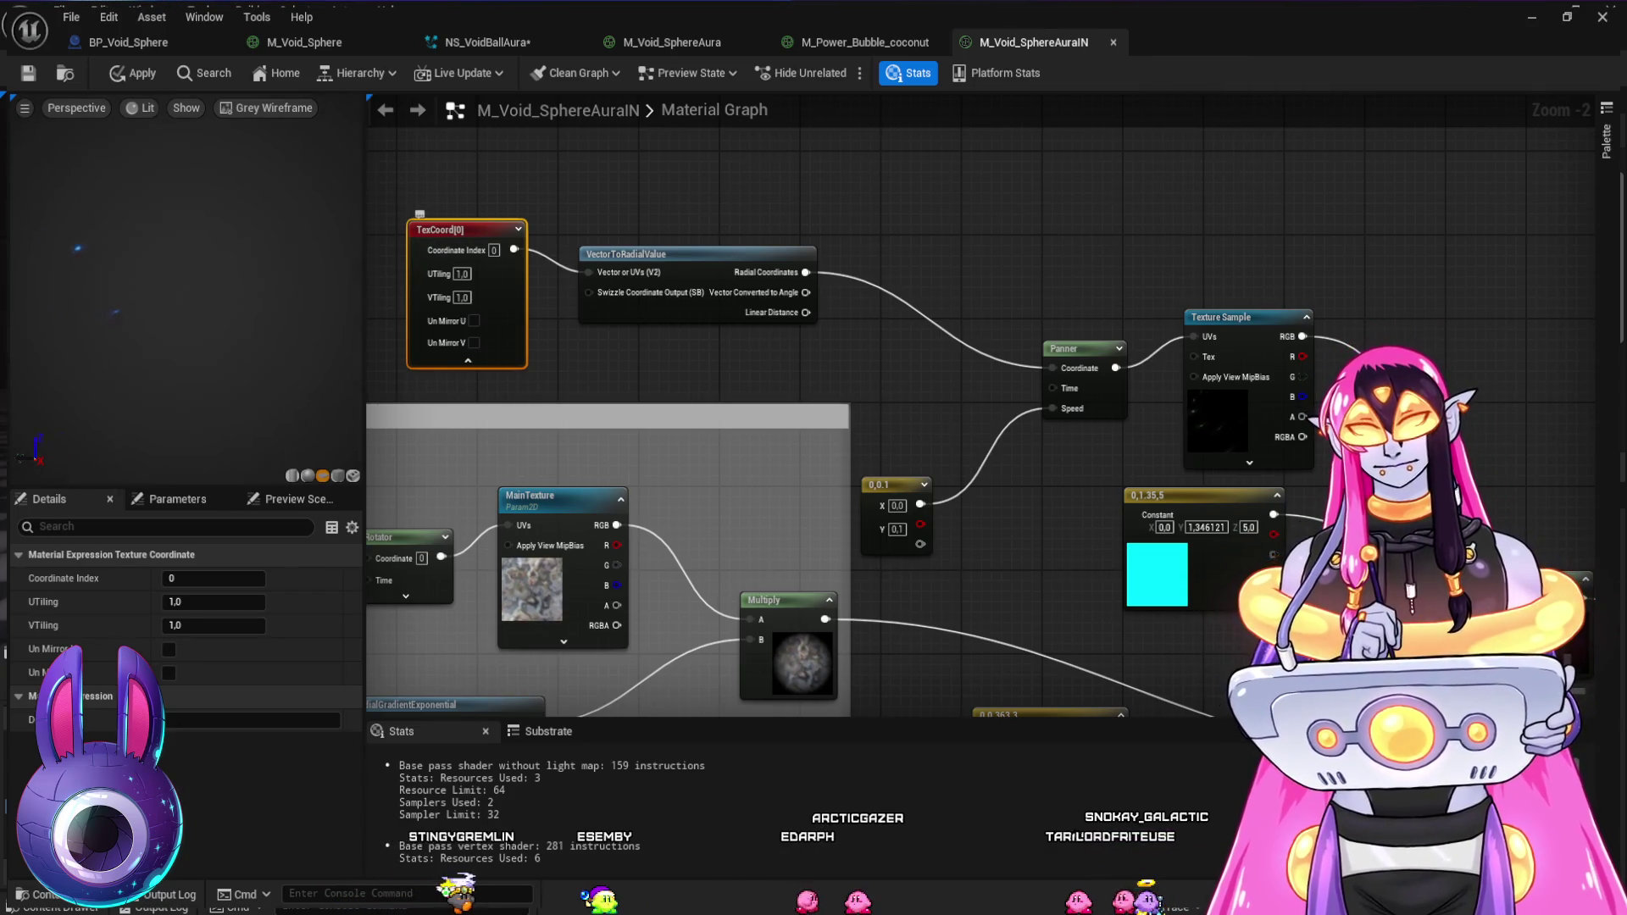
key("Delete")
mouse_move(627, 255)
left_mouse_down()
mouse_move(584, 272)
mouse_move(586, 316)
left_mouse_up()
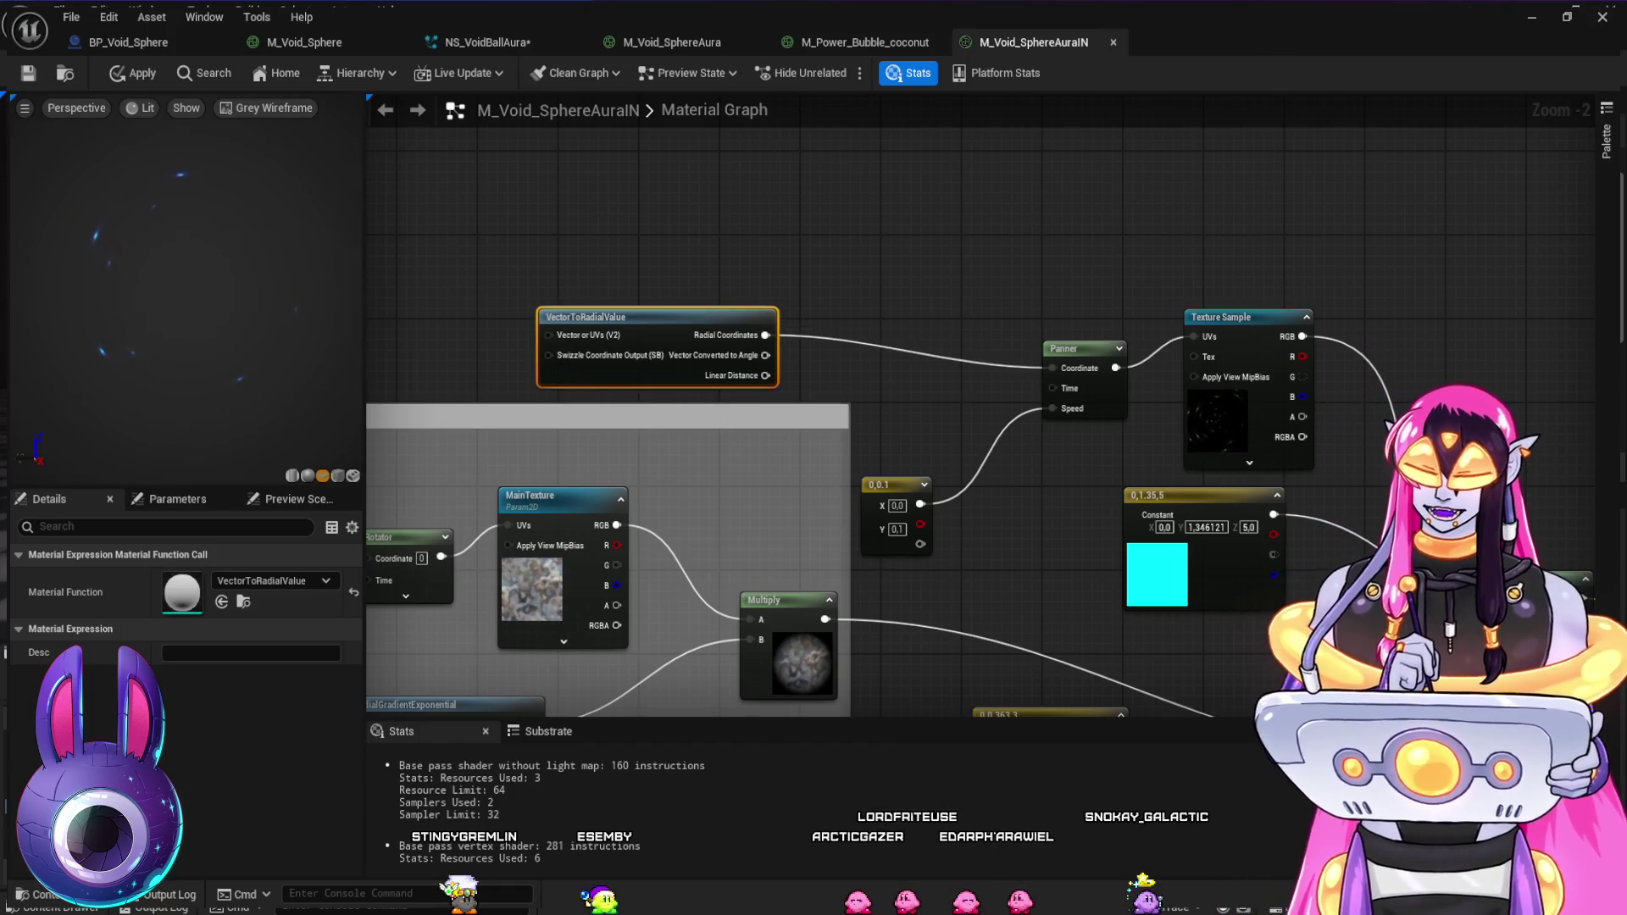
left_click(778, 222)
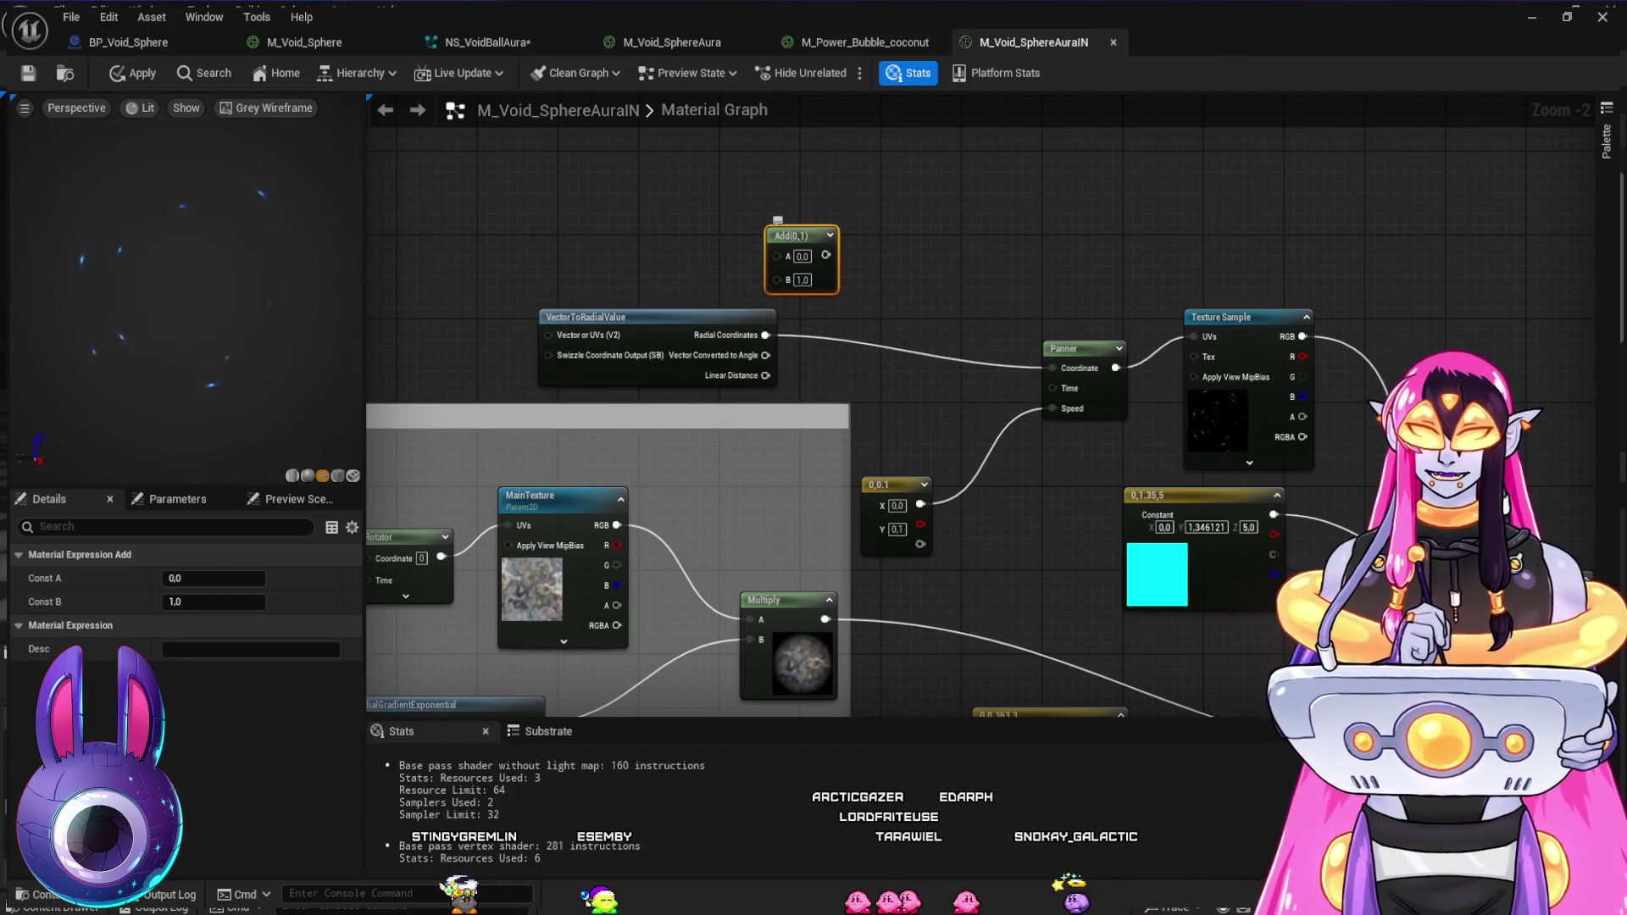
key("Delete")
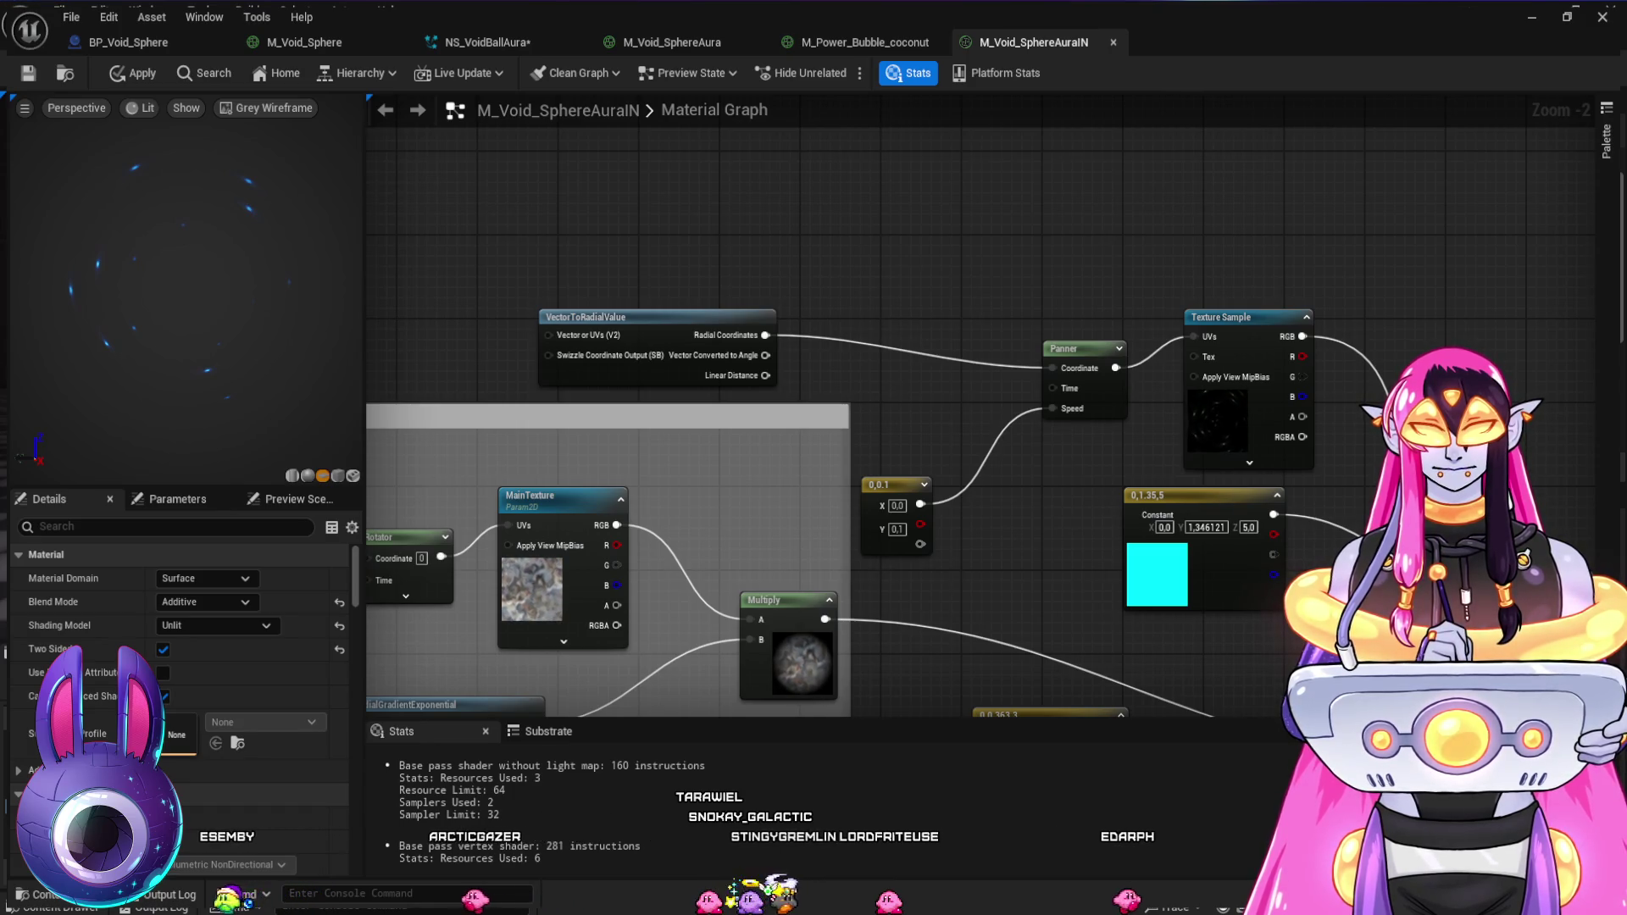
left_click(875, 274)
- Wire Radial Coordinates and a new TexCoord node into an Append node
mouse_move(765, 335)
left_mouse_down()
mouse_move(882, 319)
mouse_move(1051, 367)
left_mouse_up()
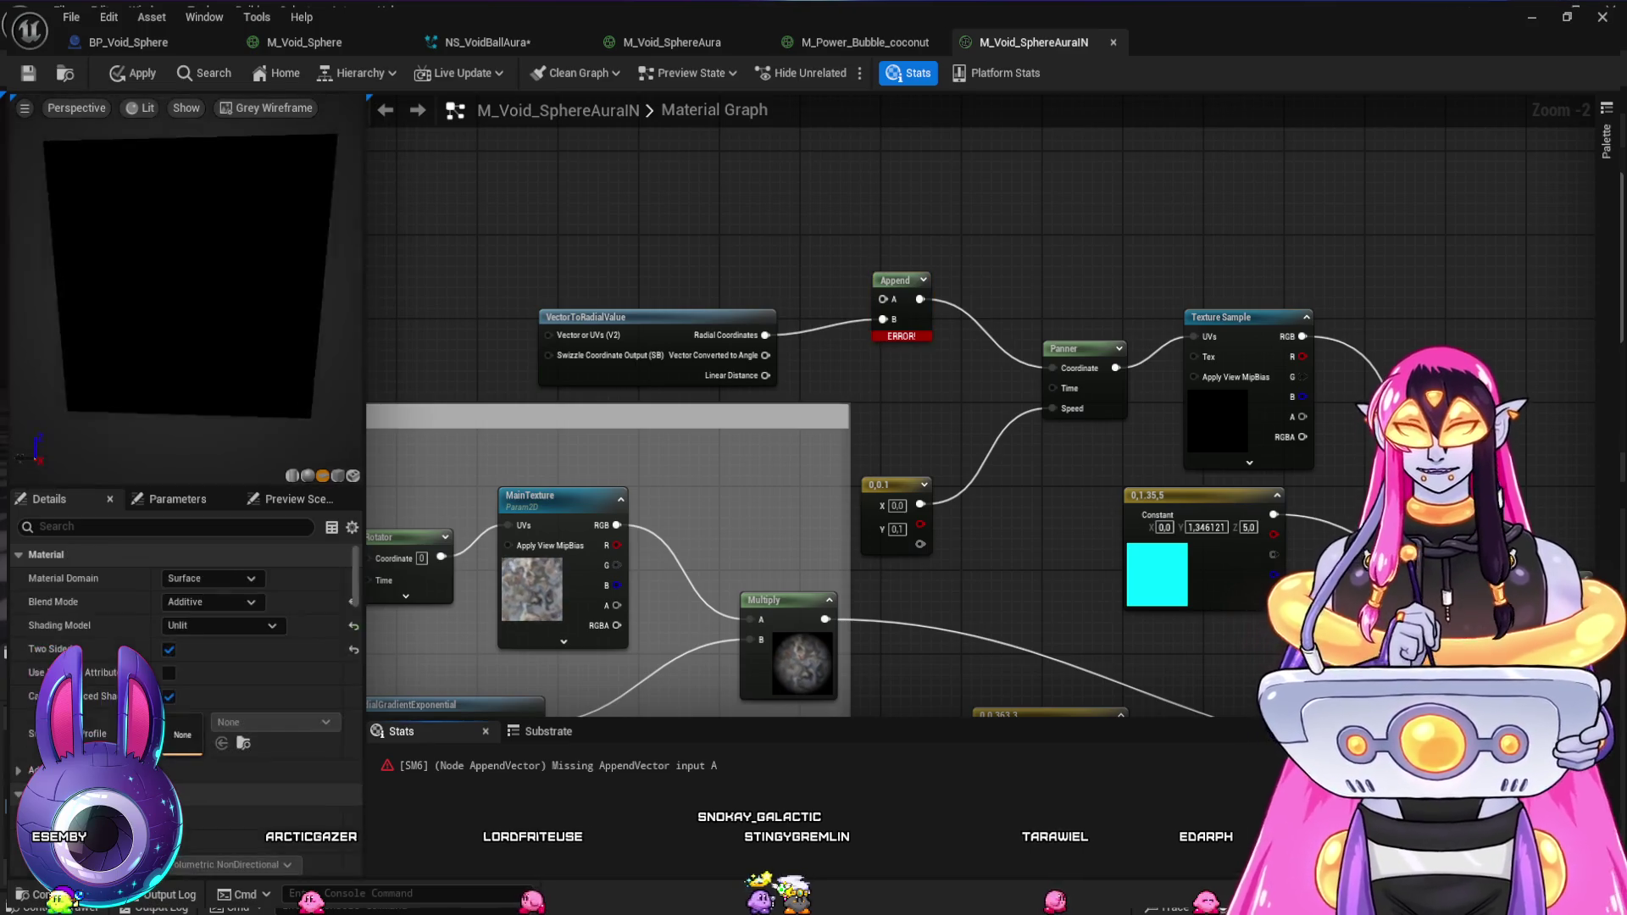
left_click(678, 203)
left_click_drag(773, 237, 883, 299)
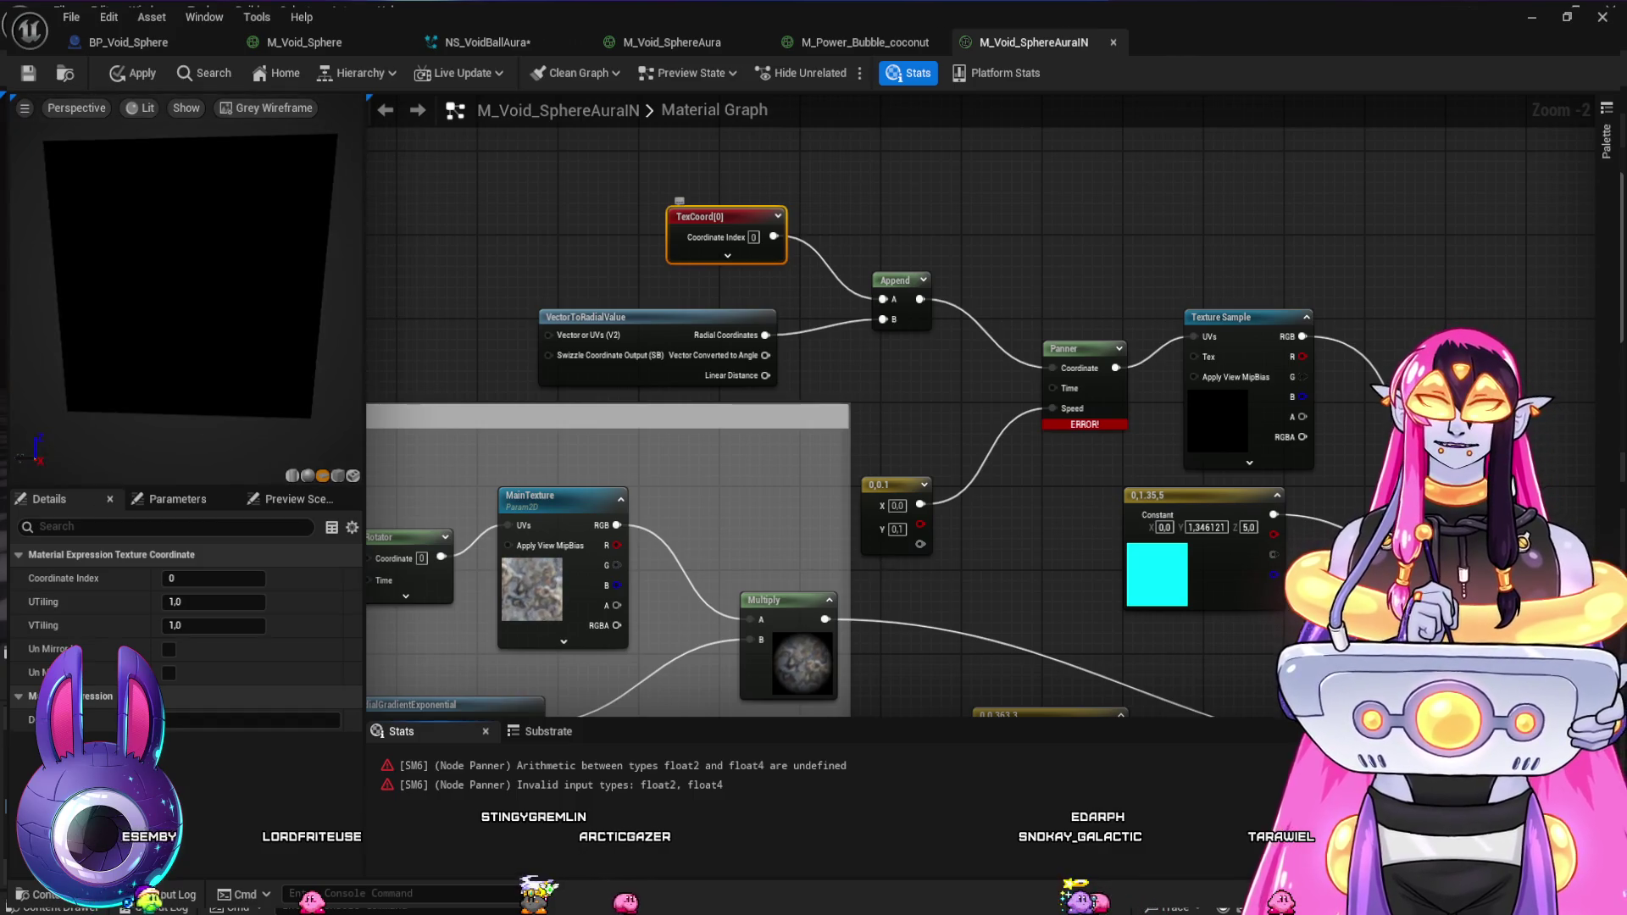
- Delete the TexCoord and Append nodes and reconnect Radial Coordinates directly to Panner Coordinate
key("Delete")
left_click(896, 279)
key("Delete")
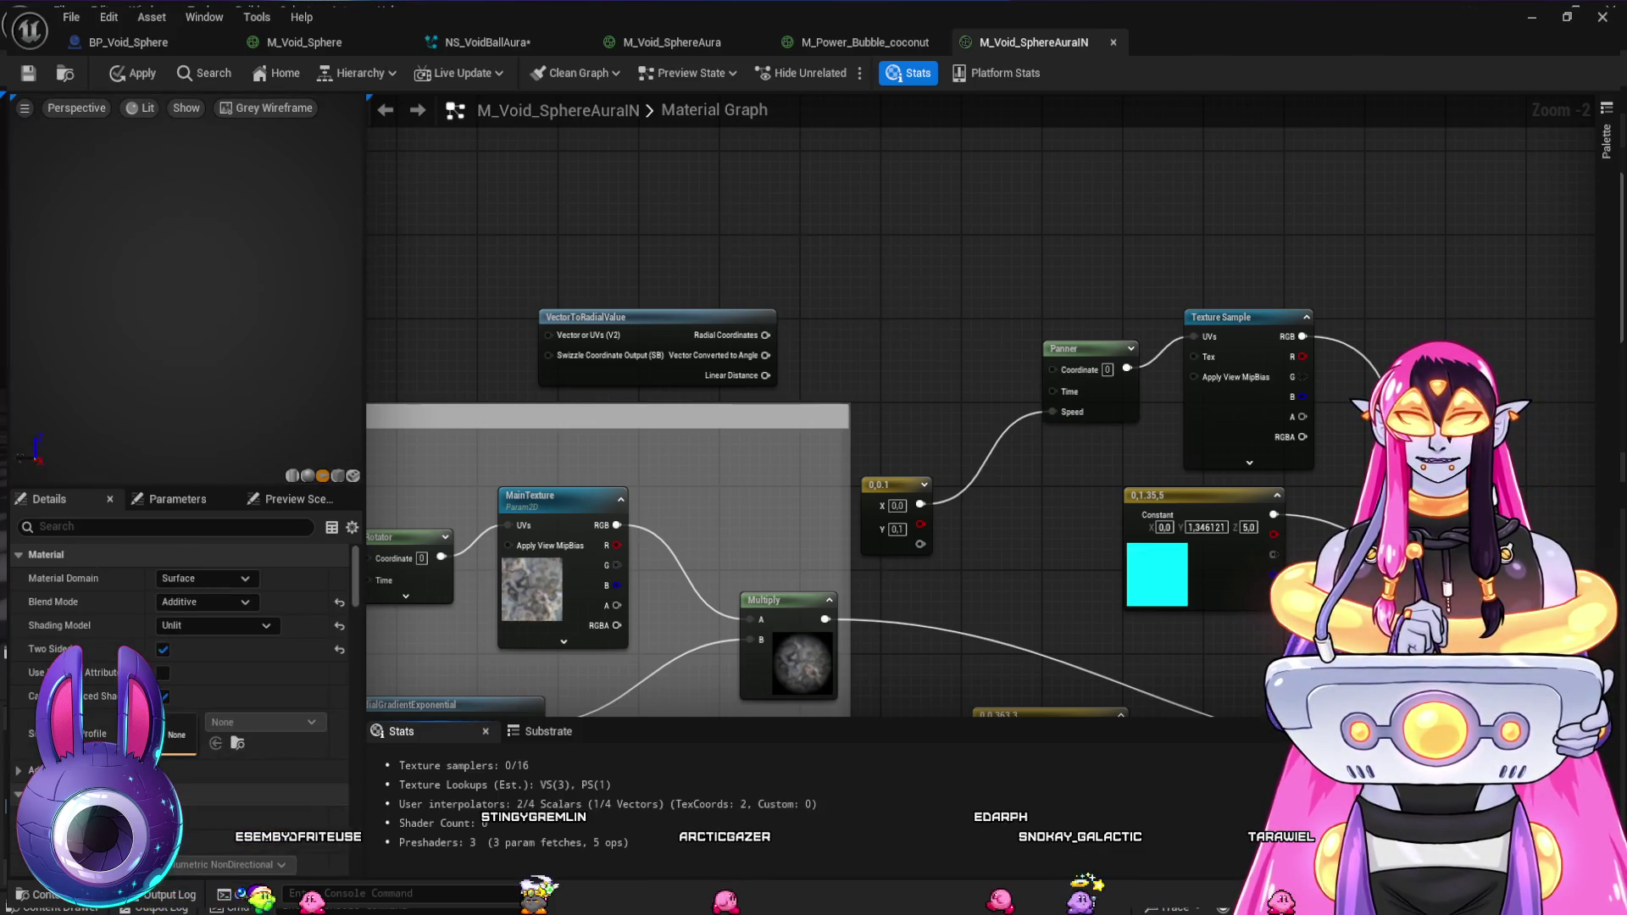
left_click_drag(1047, 369, 1050, 368)
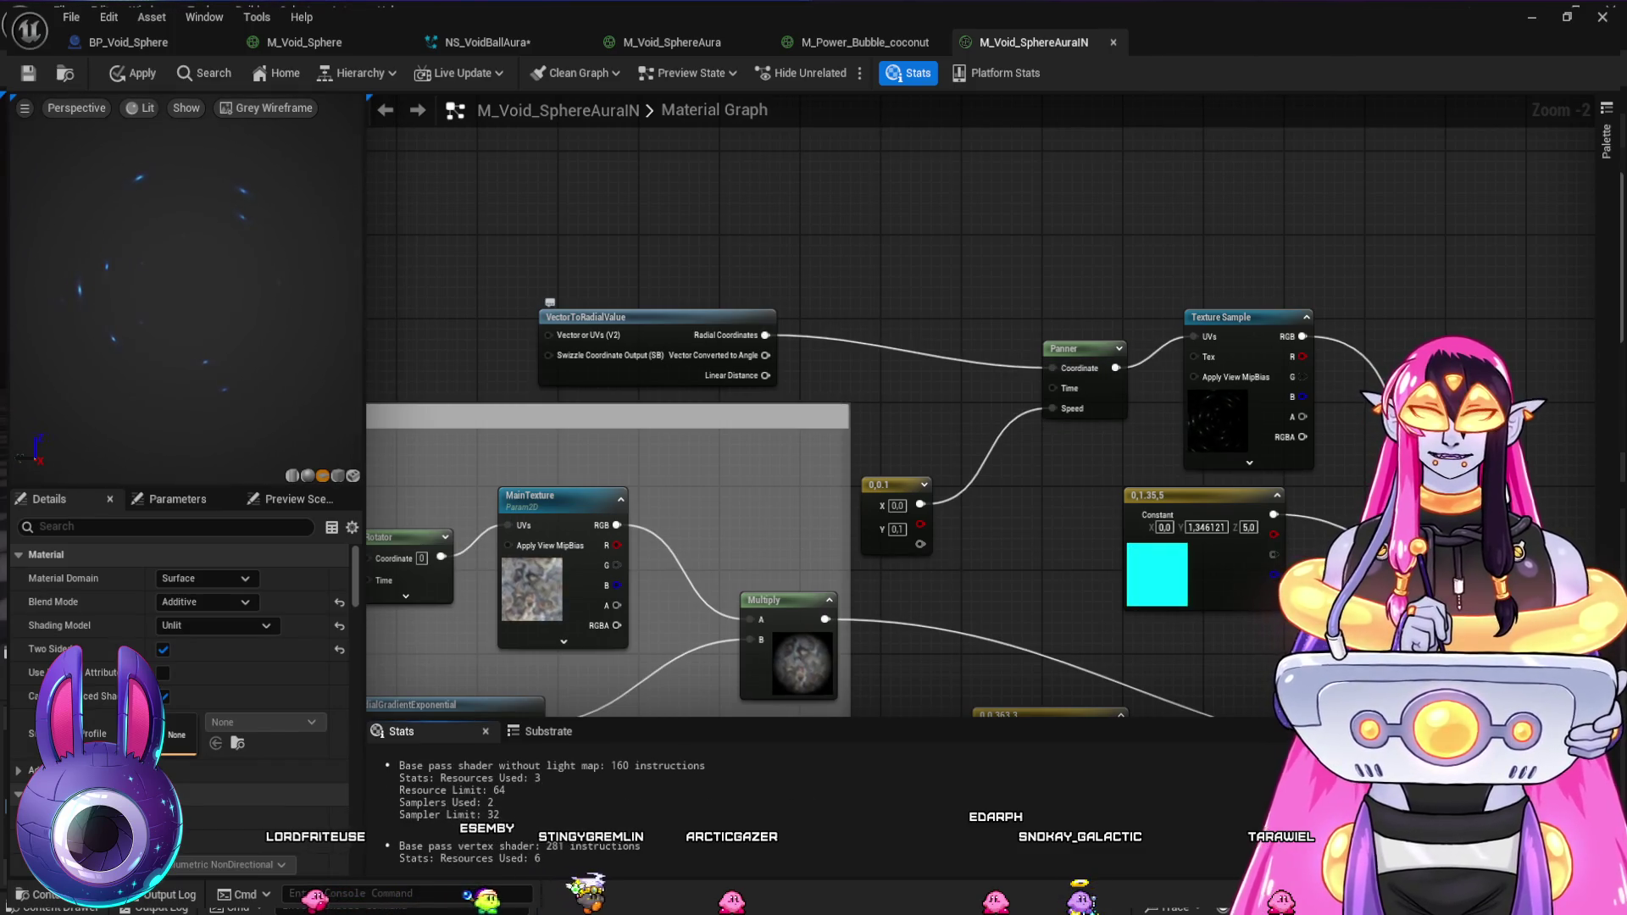
left_click(644, 317)
key("ctrl+space")
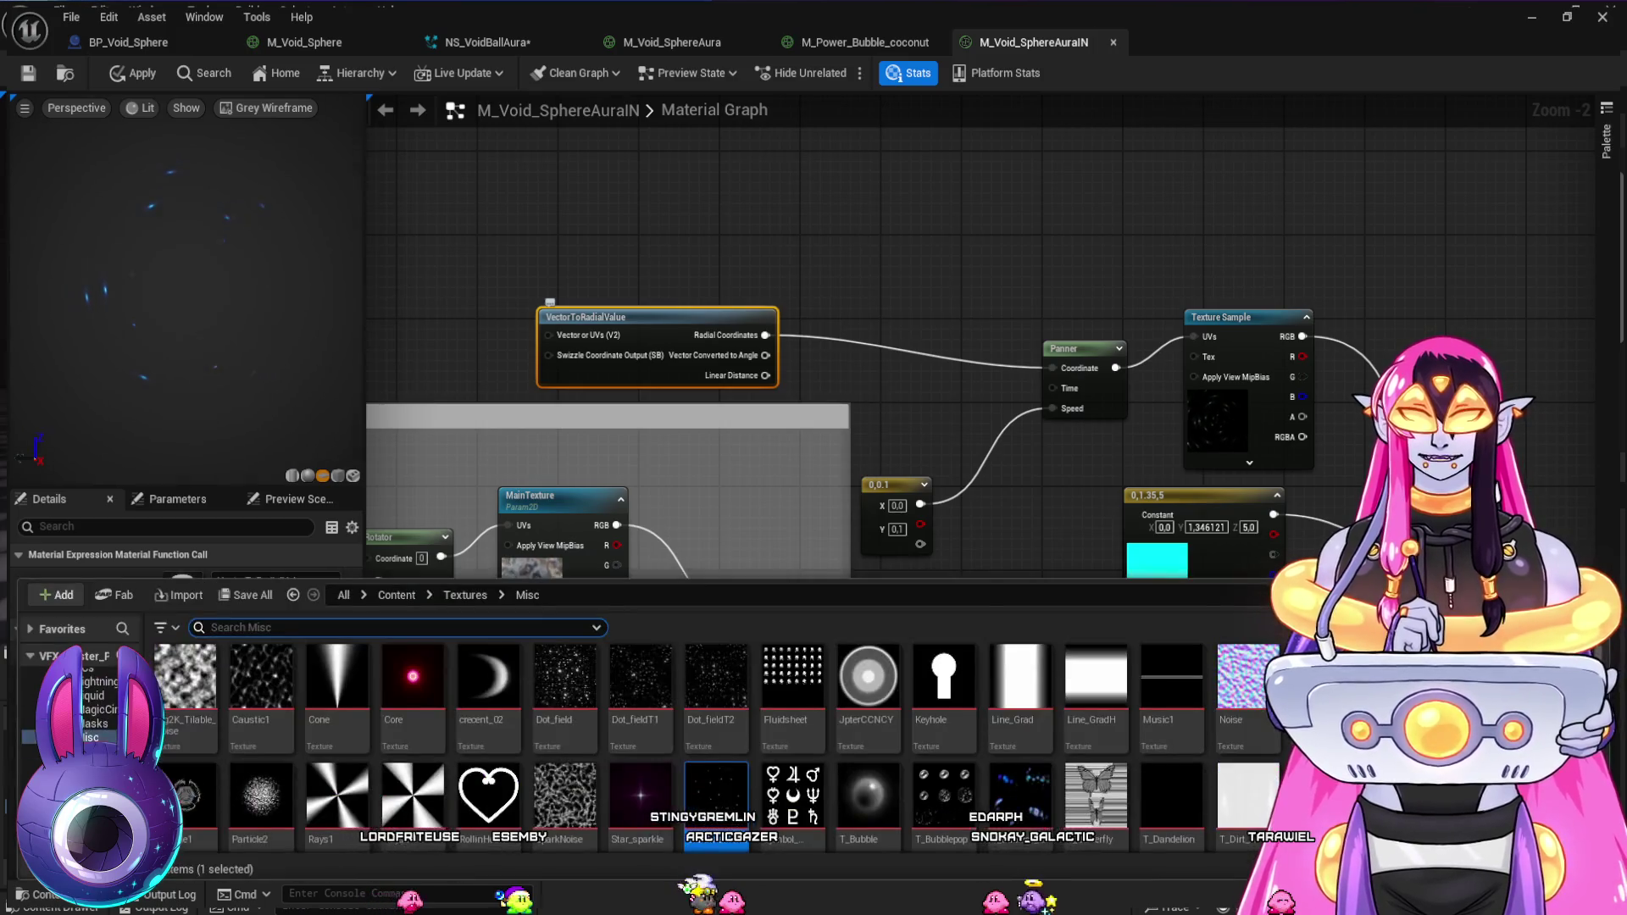
- Assign T_BrightFlare001 from the Flare folder to the Texture Sample
scroll(686, 746, "down", 3)
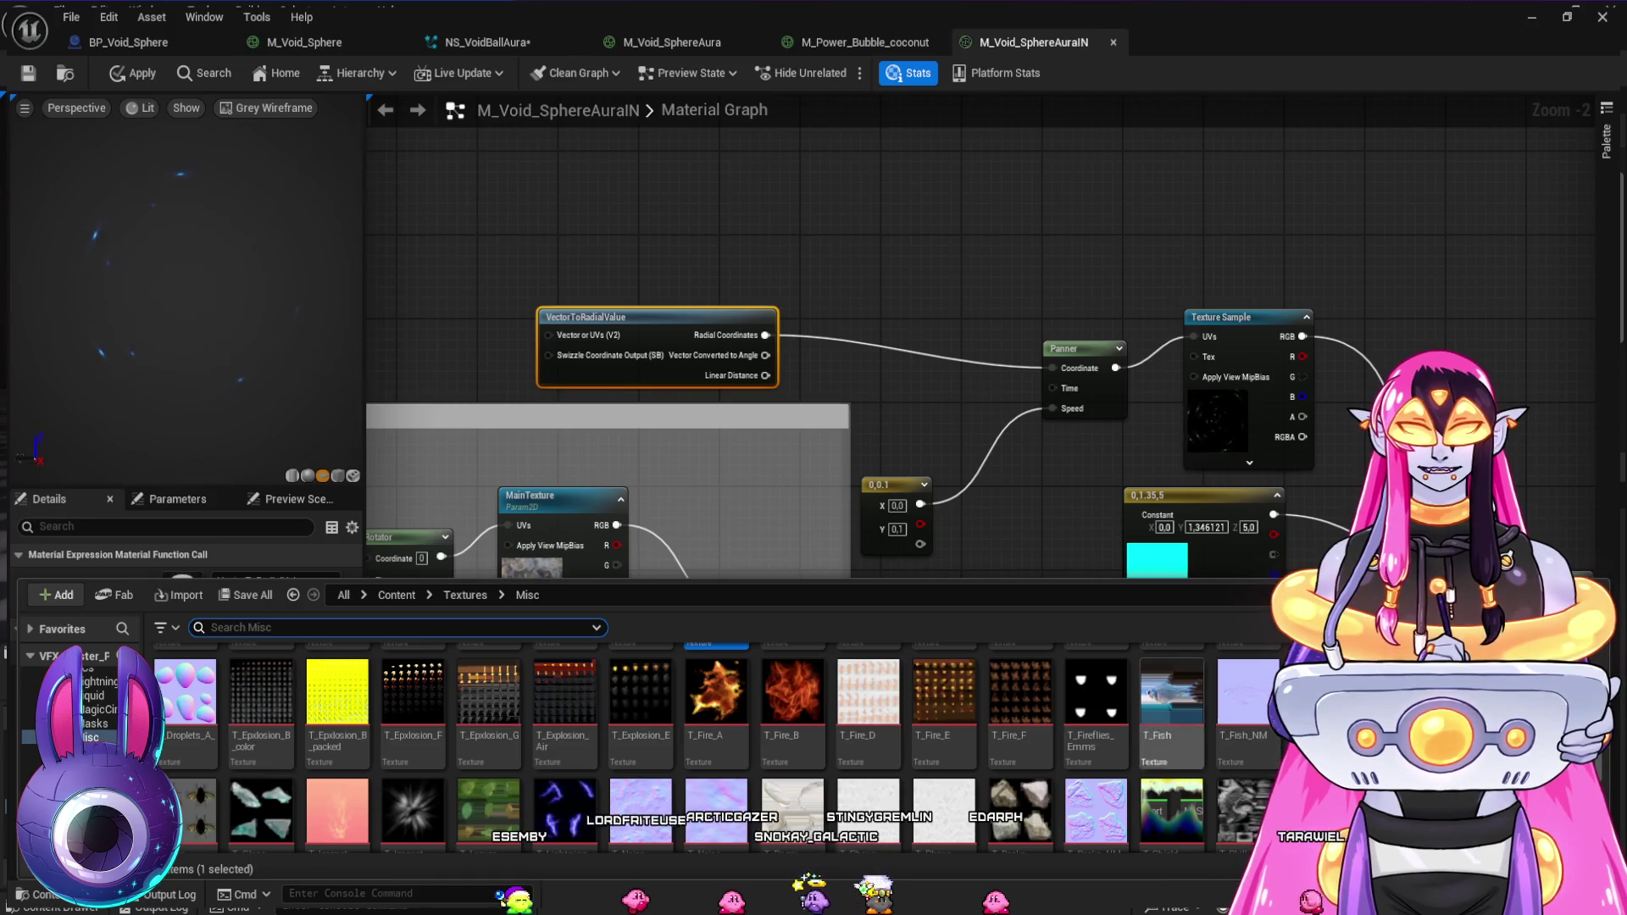
scroll(687, 746, "down", 2)
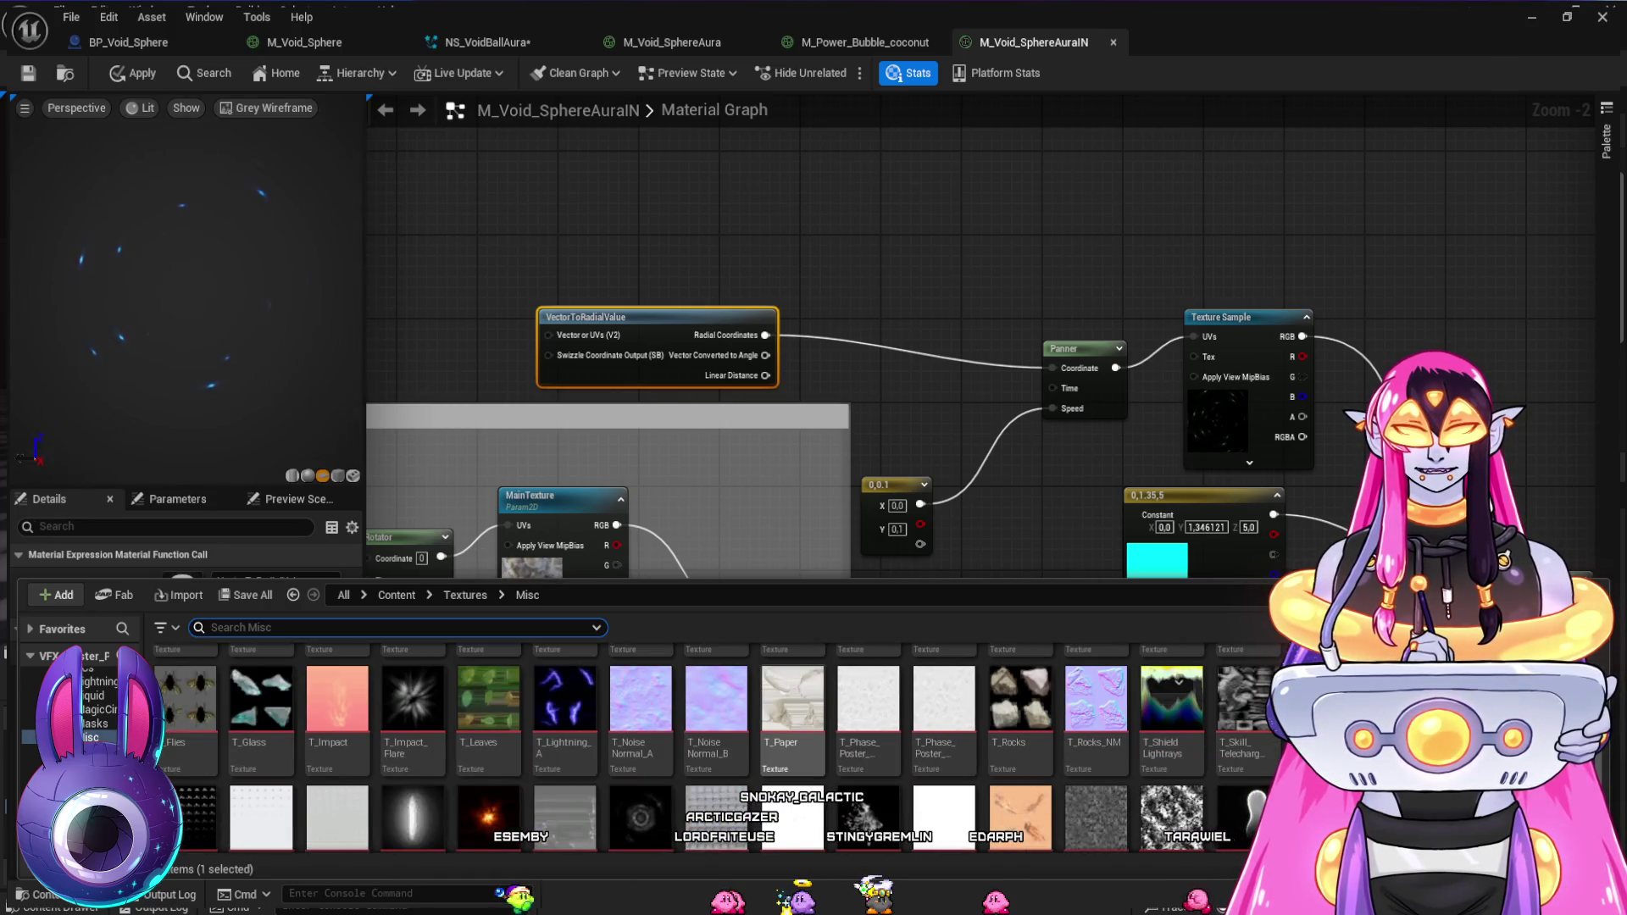
scroll(686, 745, "down", 2)
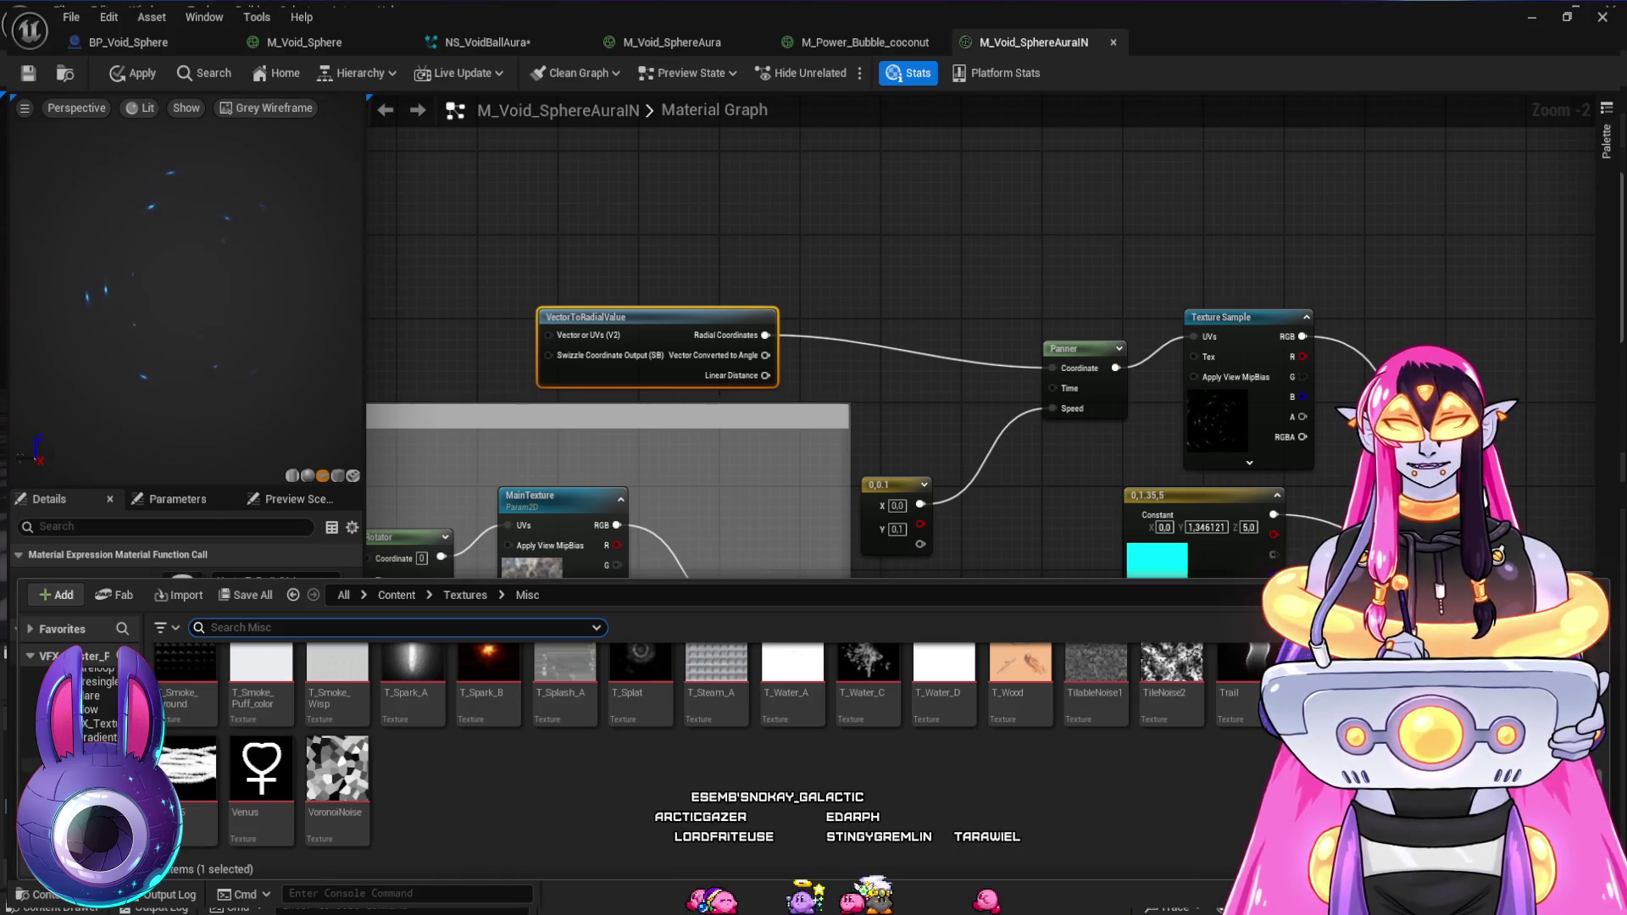
left_click(85, 722)
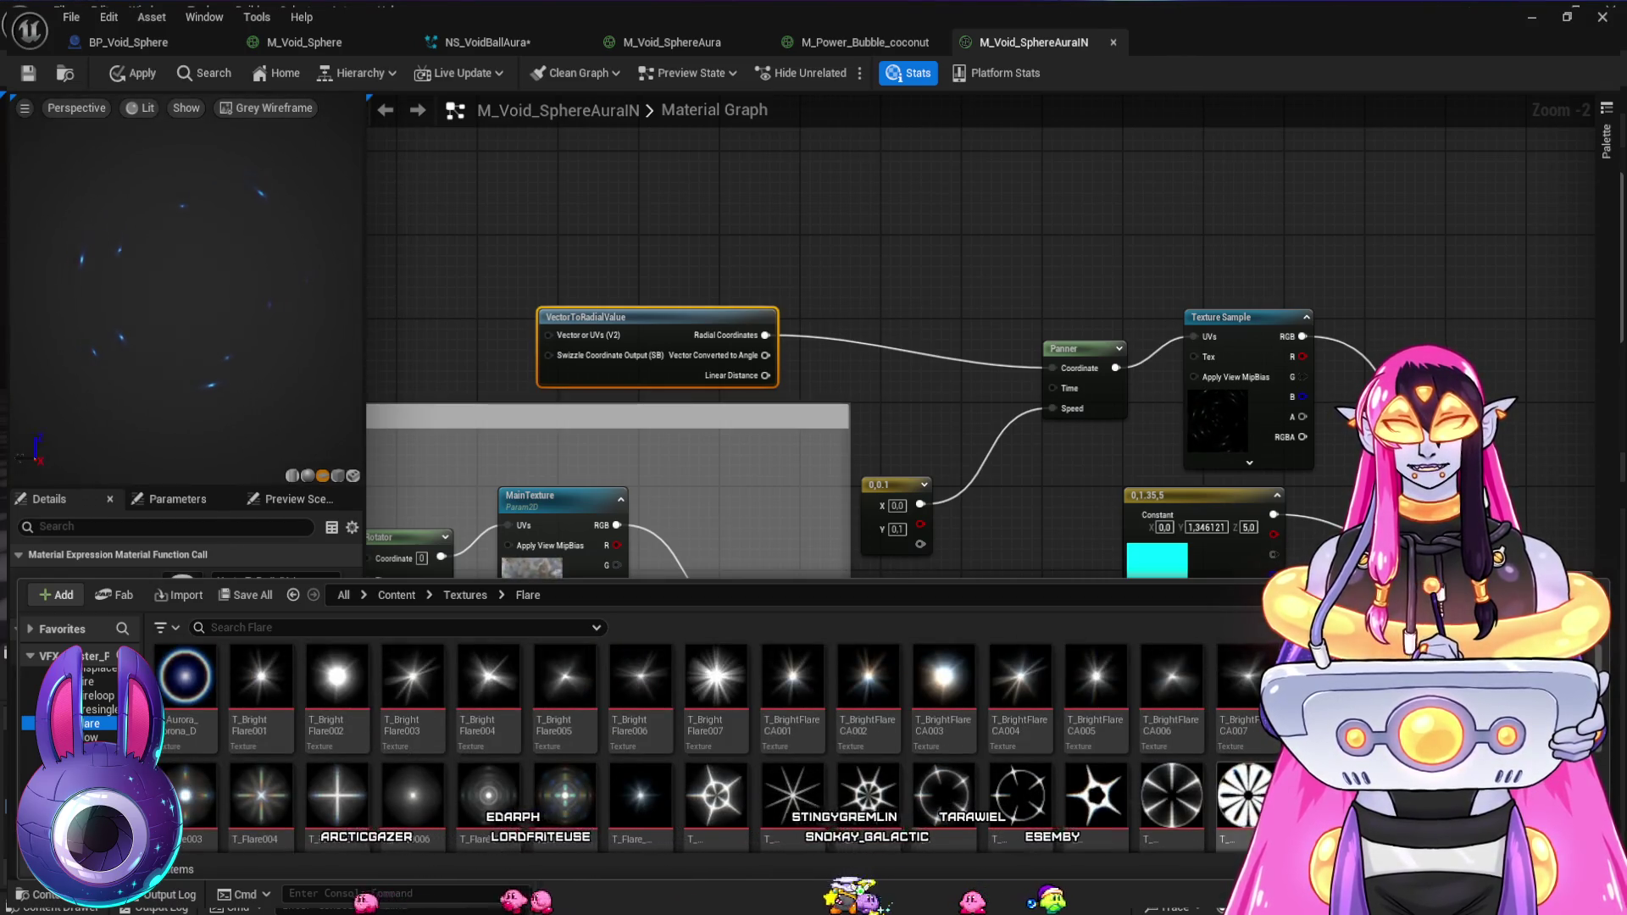
left_click(261, 686)
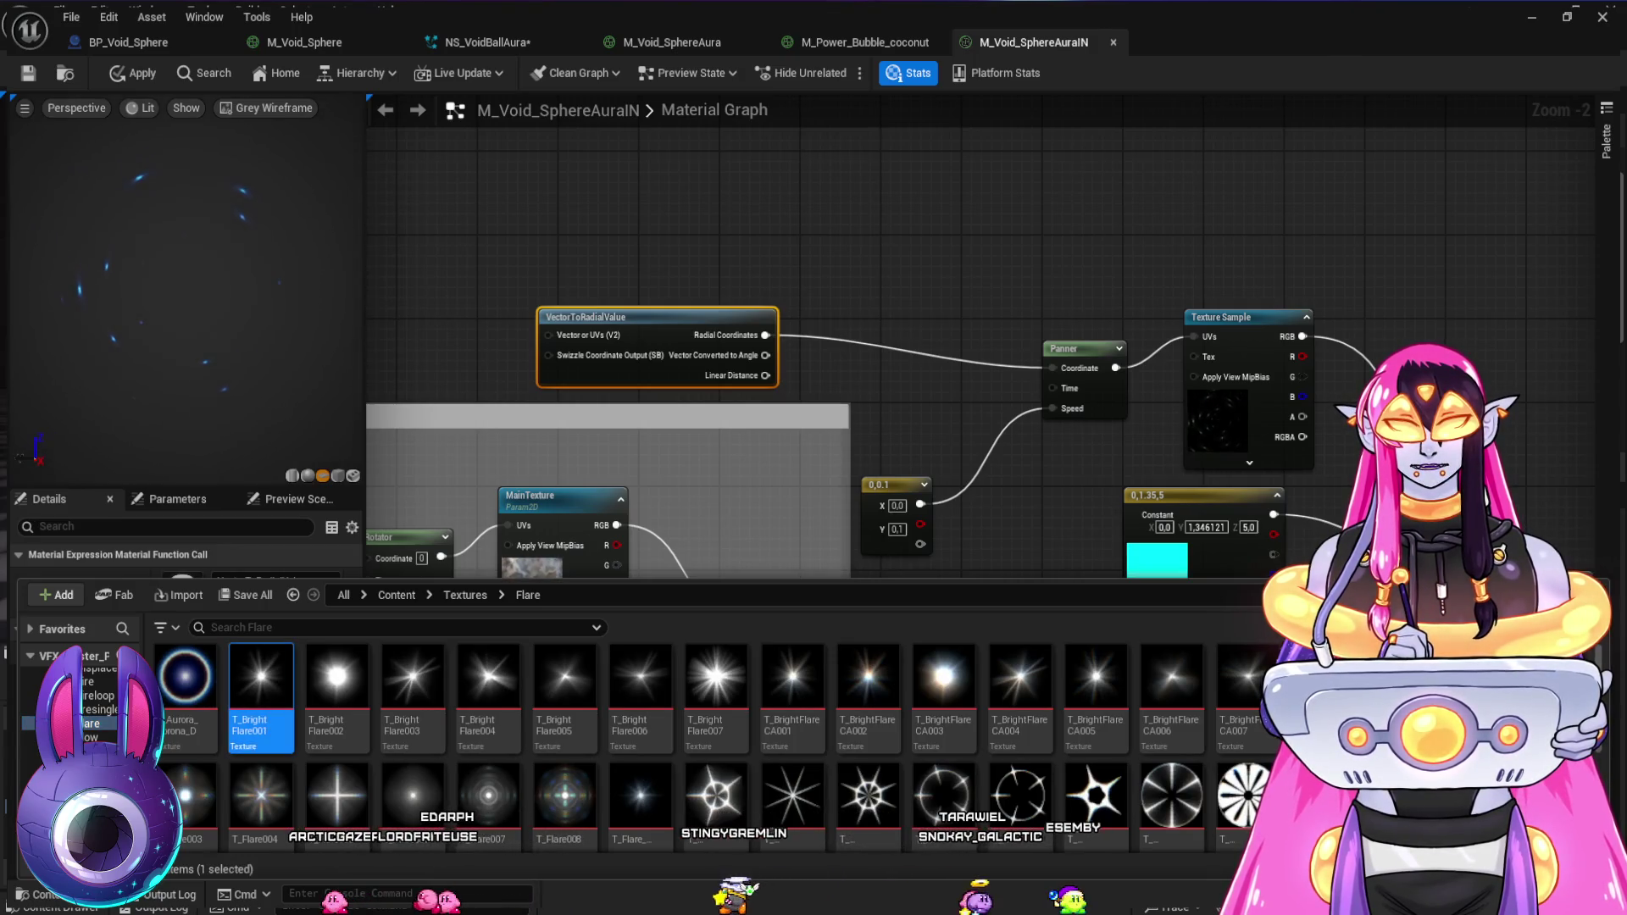
left_click(1237, 317)
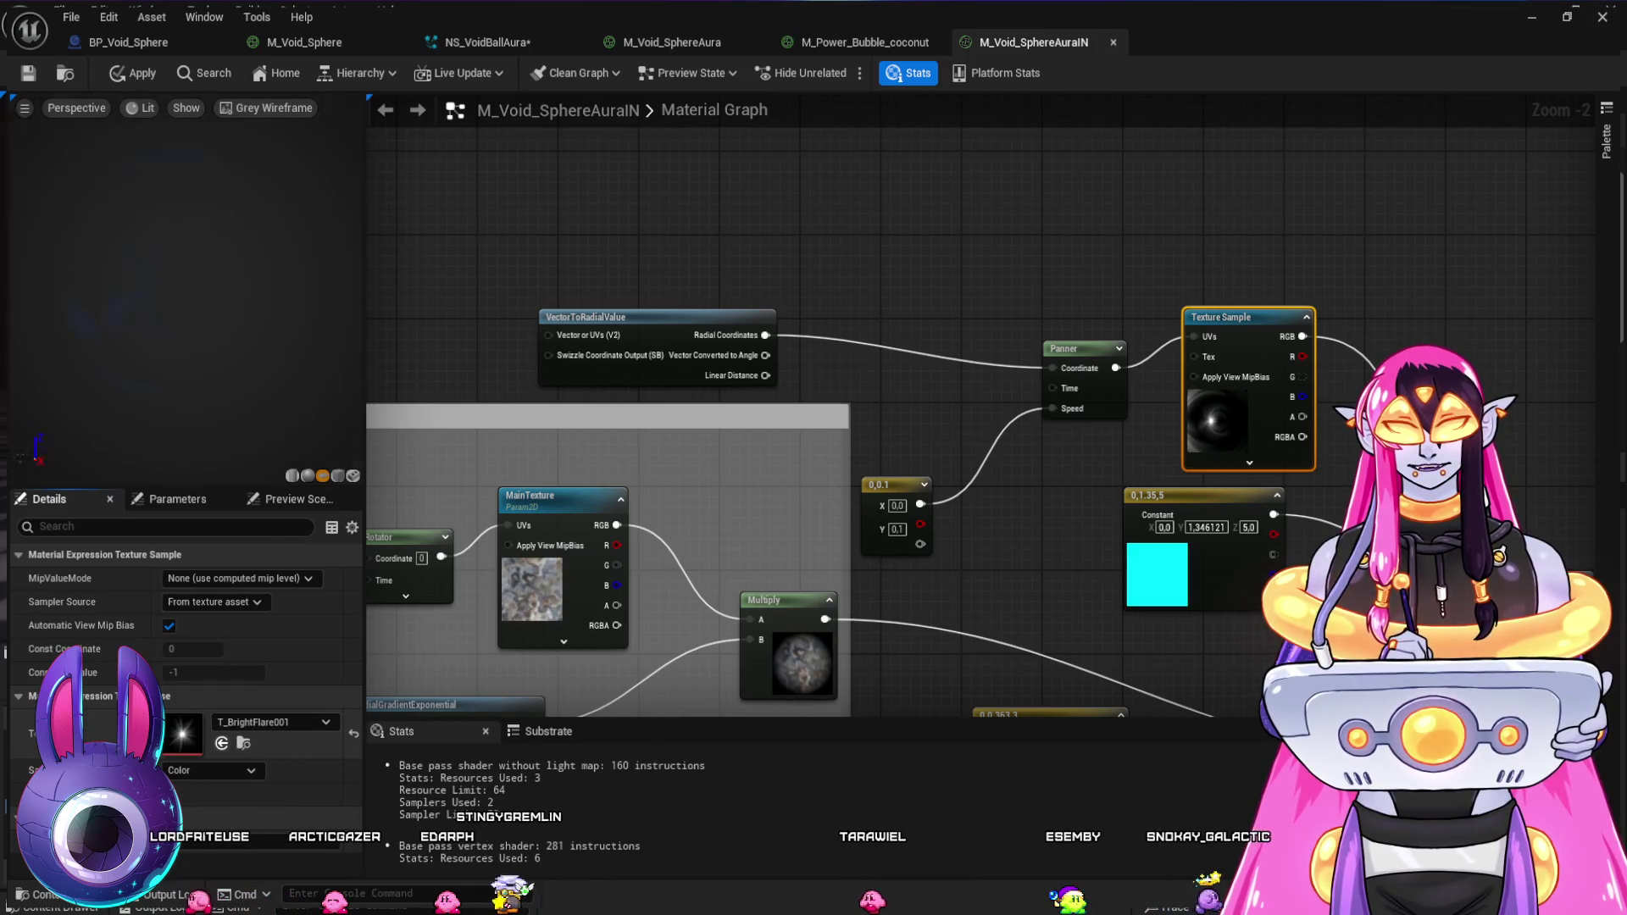
left_click(221, 743)
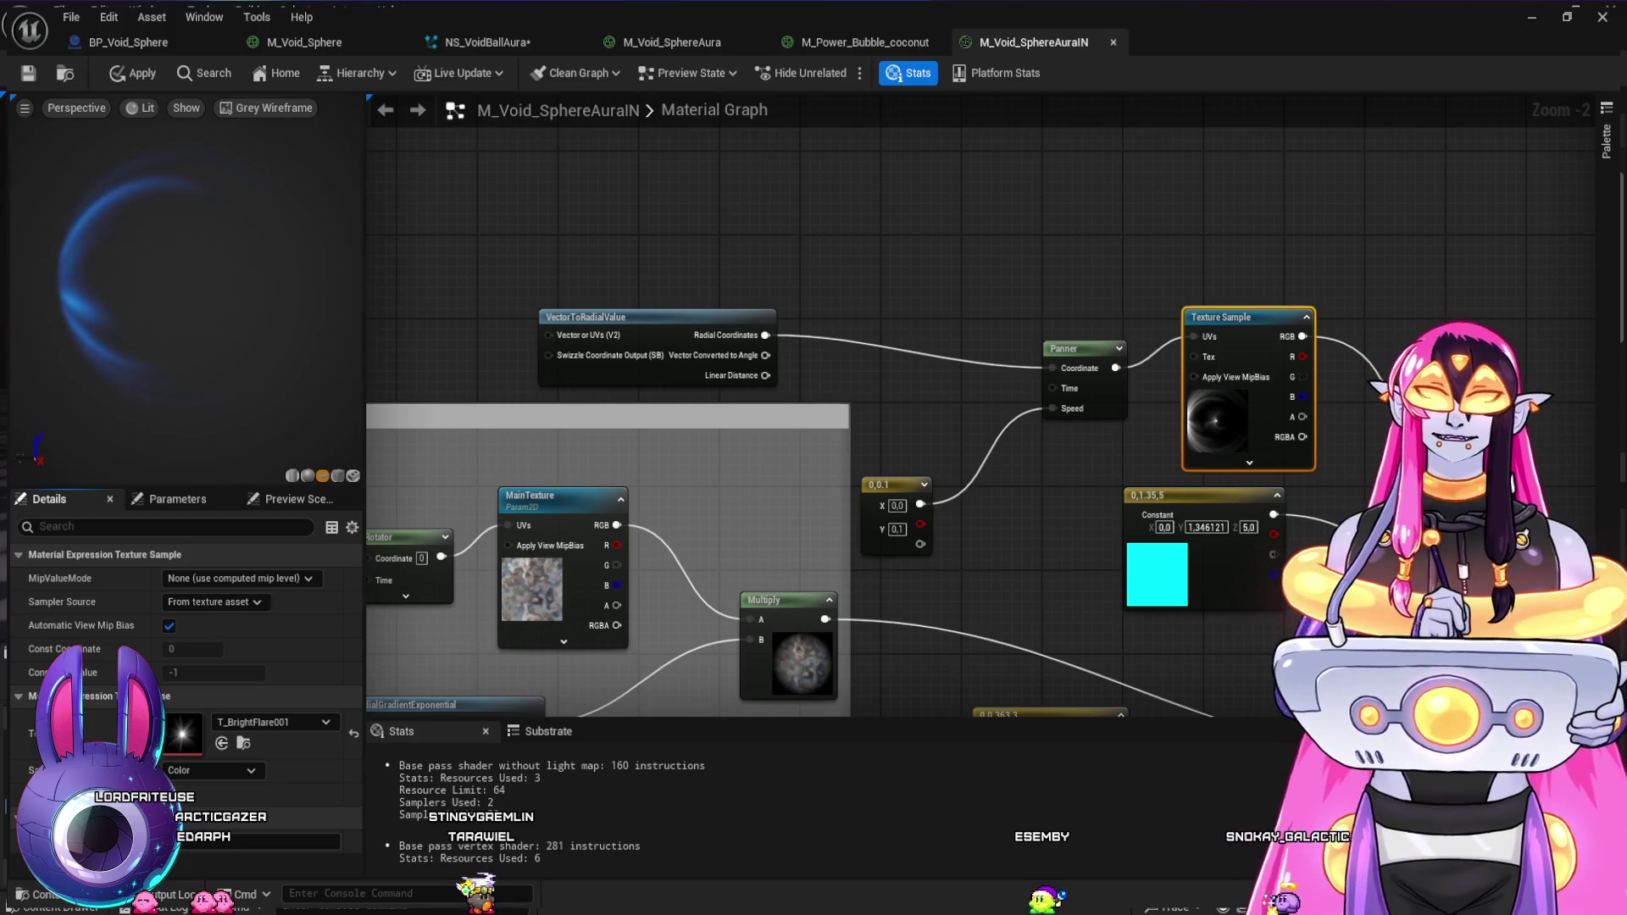
key("ctrl+space")
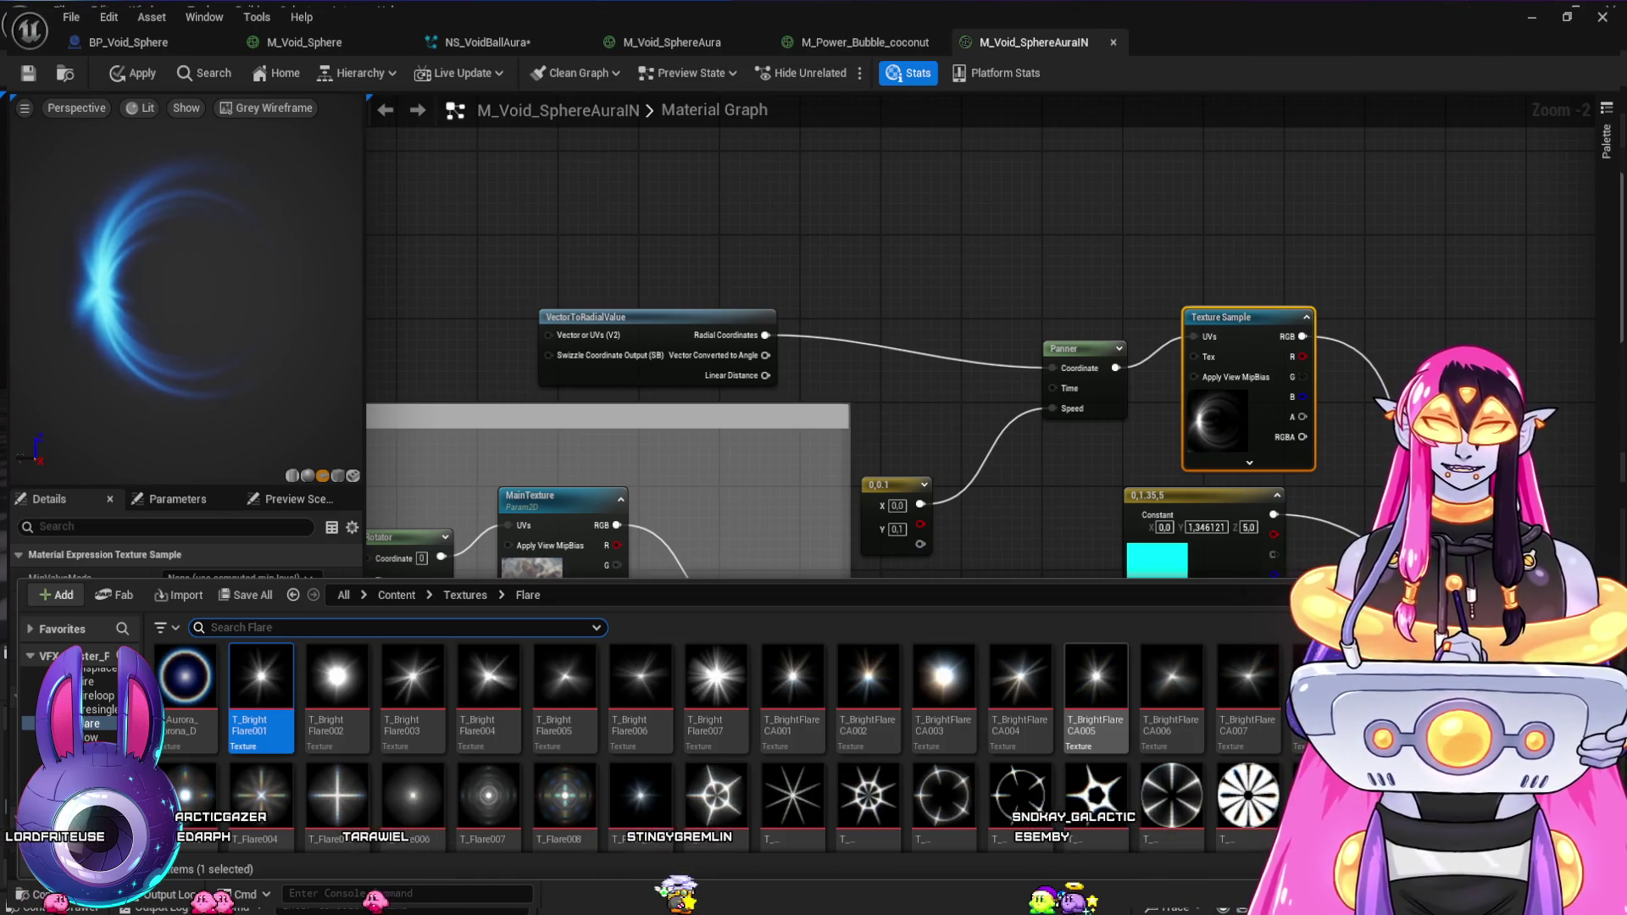
- Assign T_Circle_08 from the Circles folder to the Texture Sample
scroll(721, 737, "down", 5)
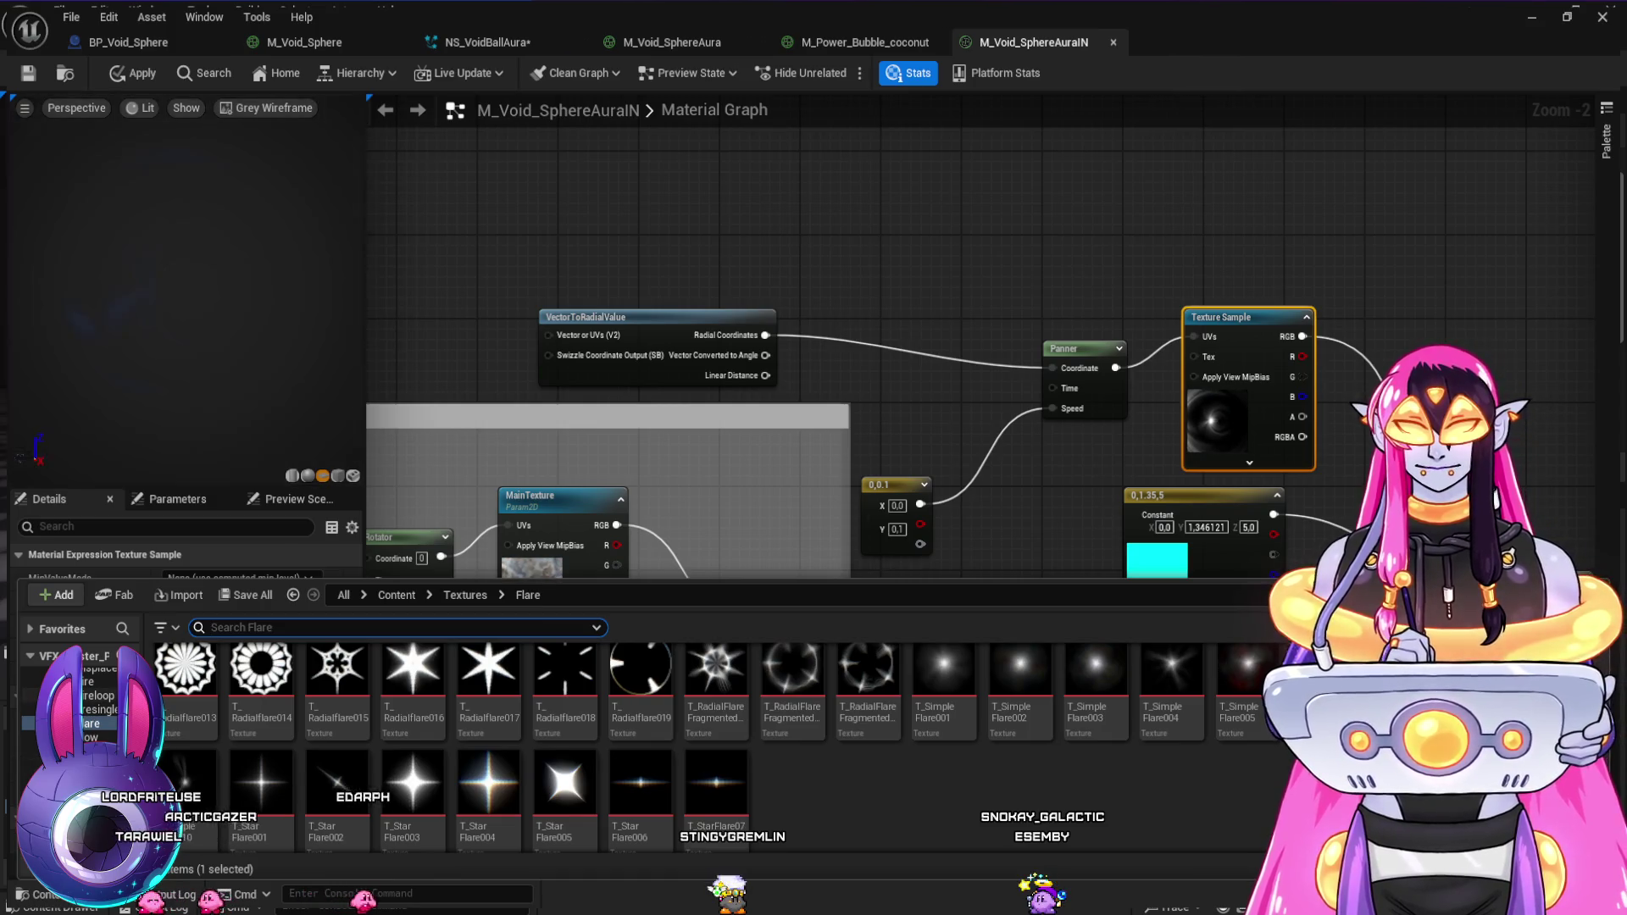
left_click(98, 710)
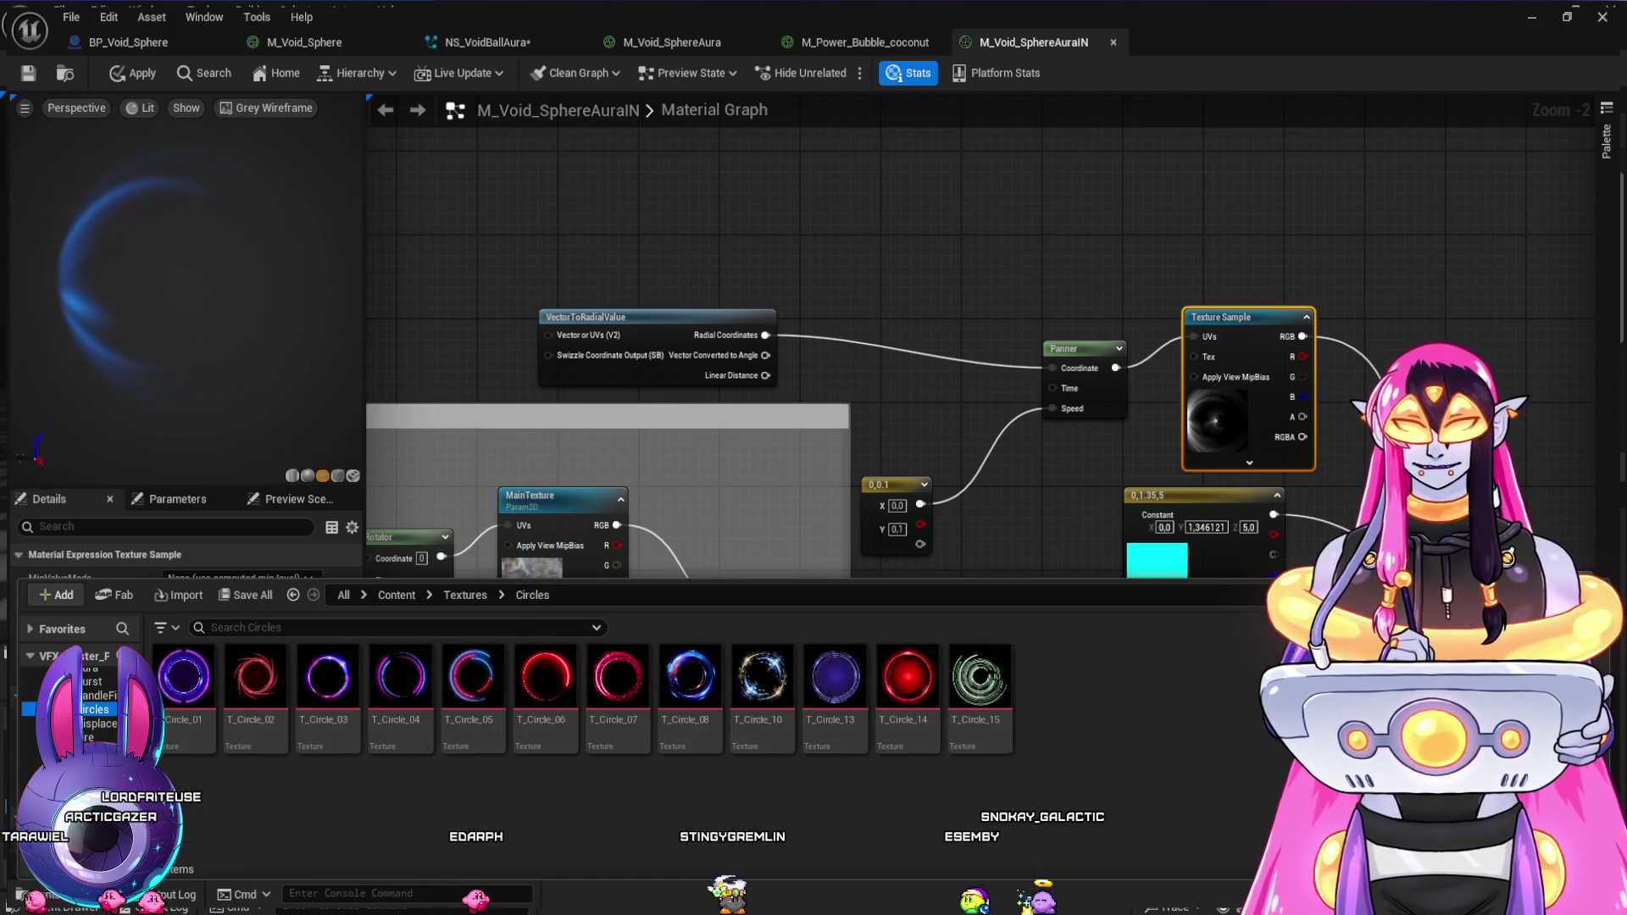
left_click(690, 678)
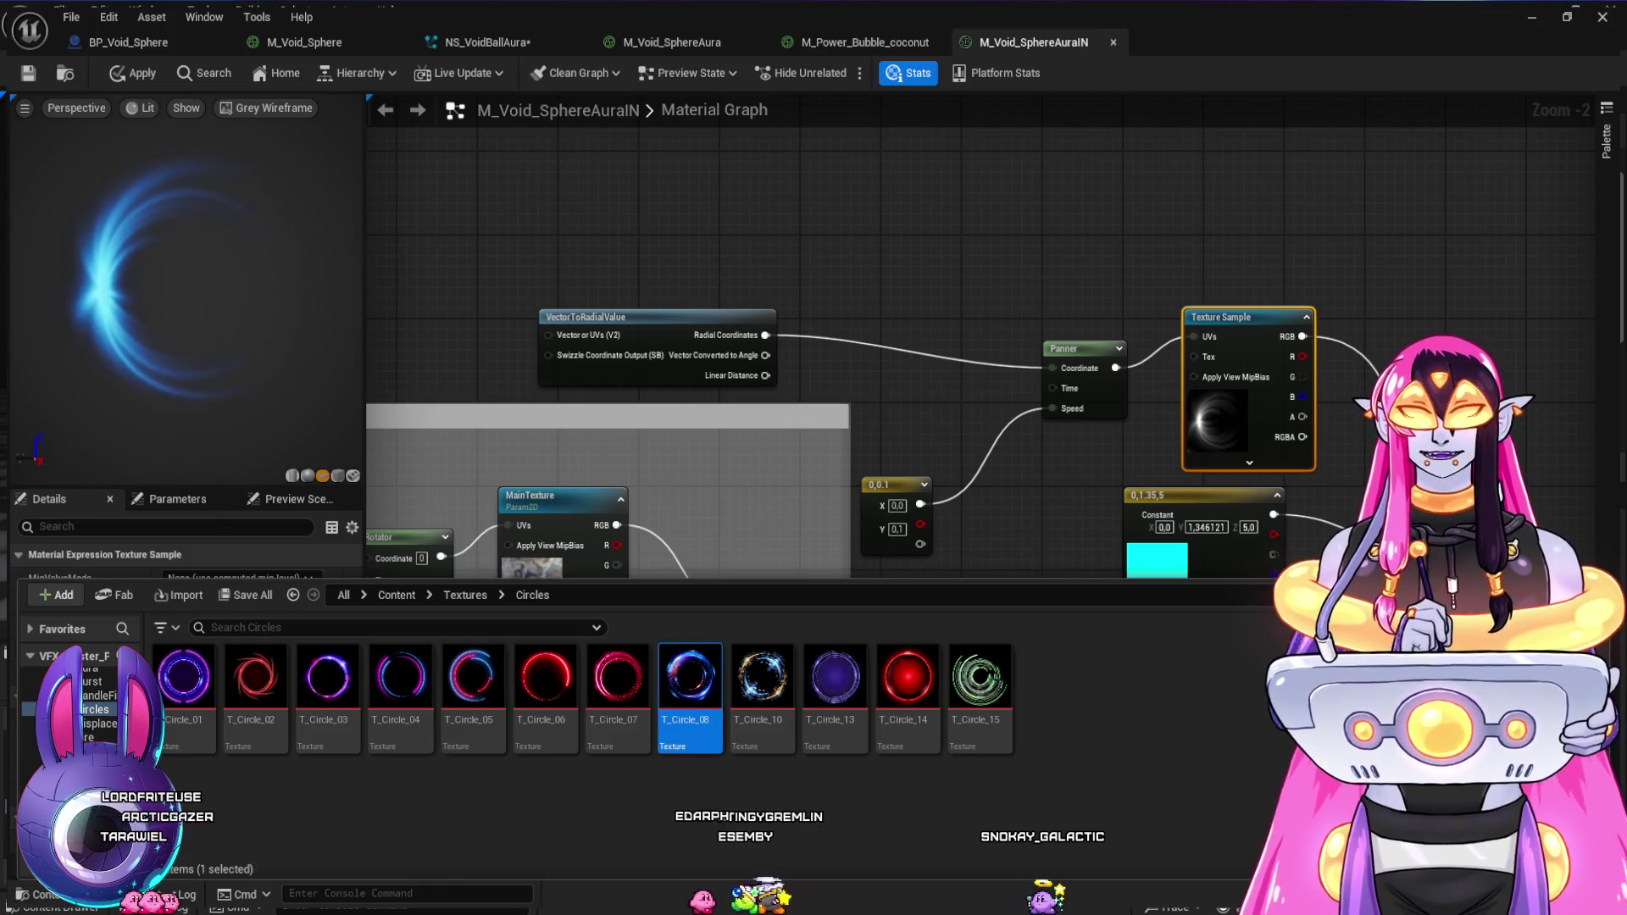
key("ctrl+space")
left_click(222, 743)
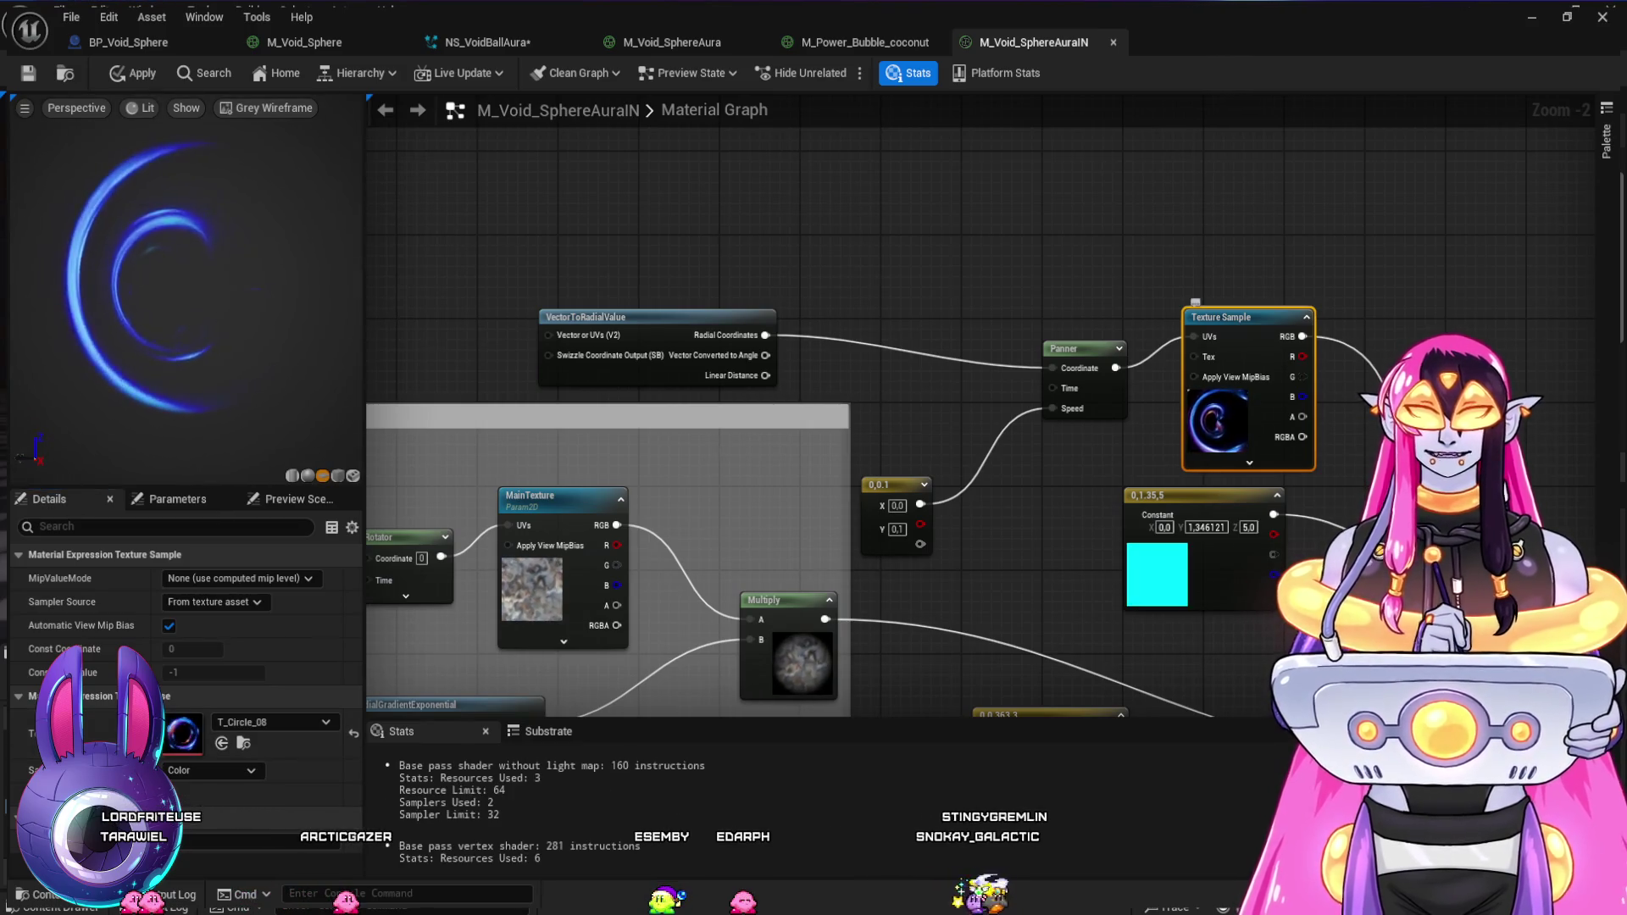
- Swap the Texture Sample's texture to T_Burst013 from the Burst folder
key("ctrl+space")
left_click(85, 751)
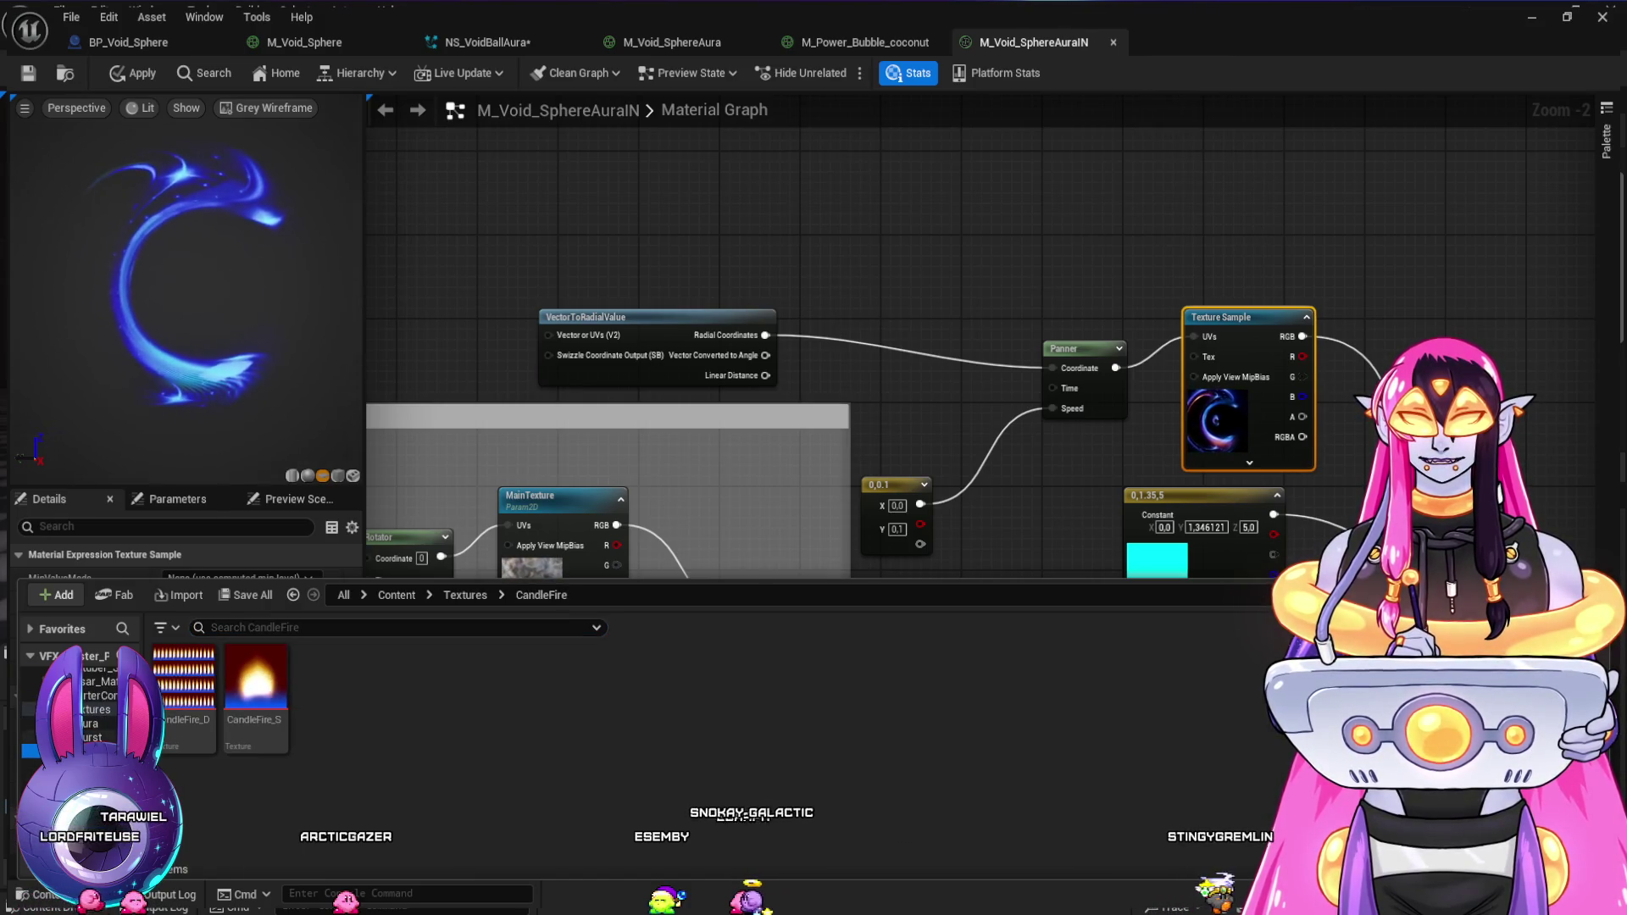
left_click(85, 738)
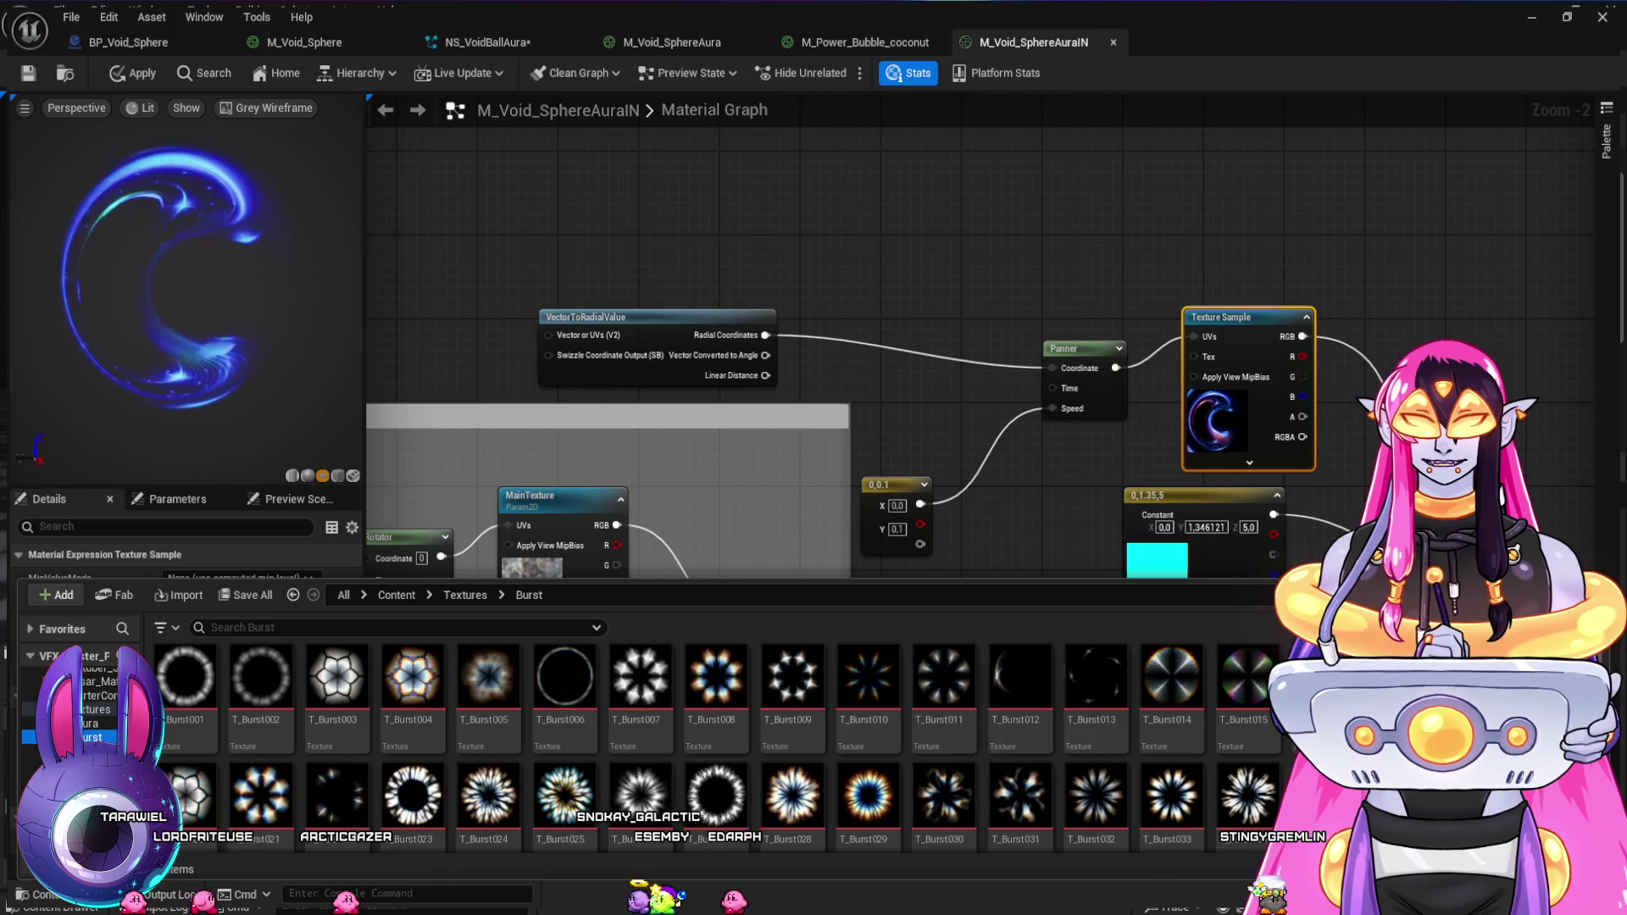
left_click(1096, 686)
key("ctrl+space")
left_click(222, 743)
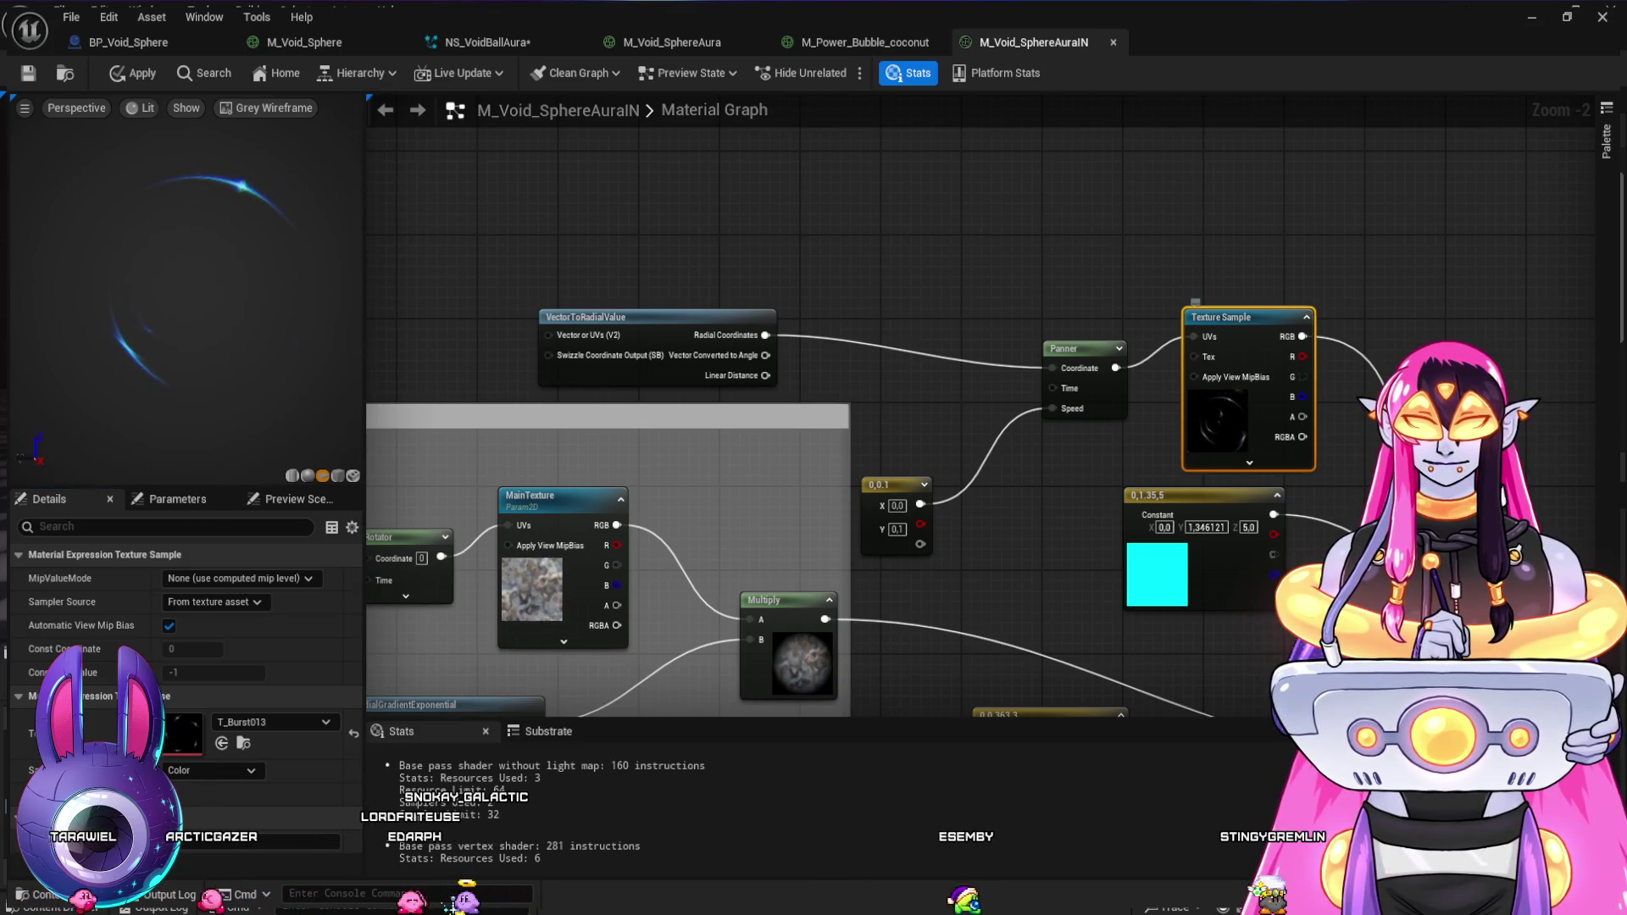
- Browse DisplaceNoise and Flow folders and apply disort_test to the Texture Sample
key("ctrl+space")
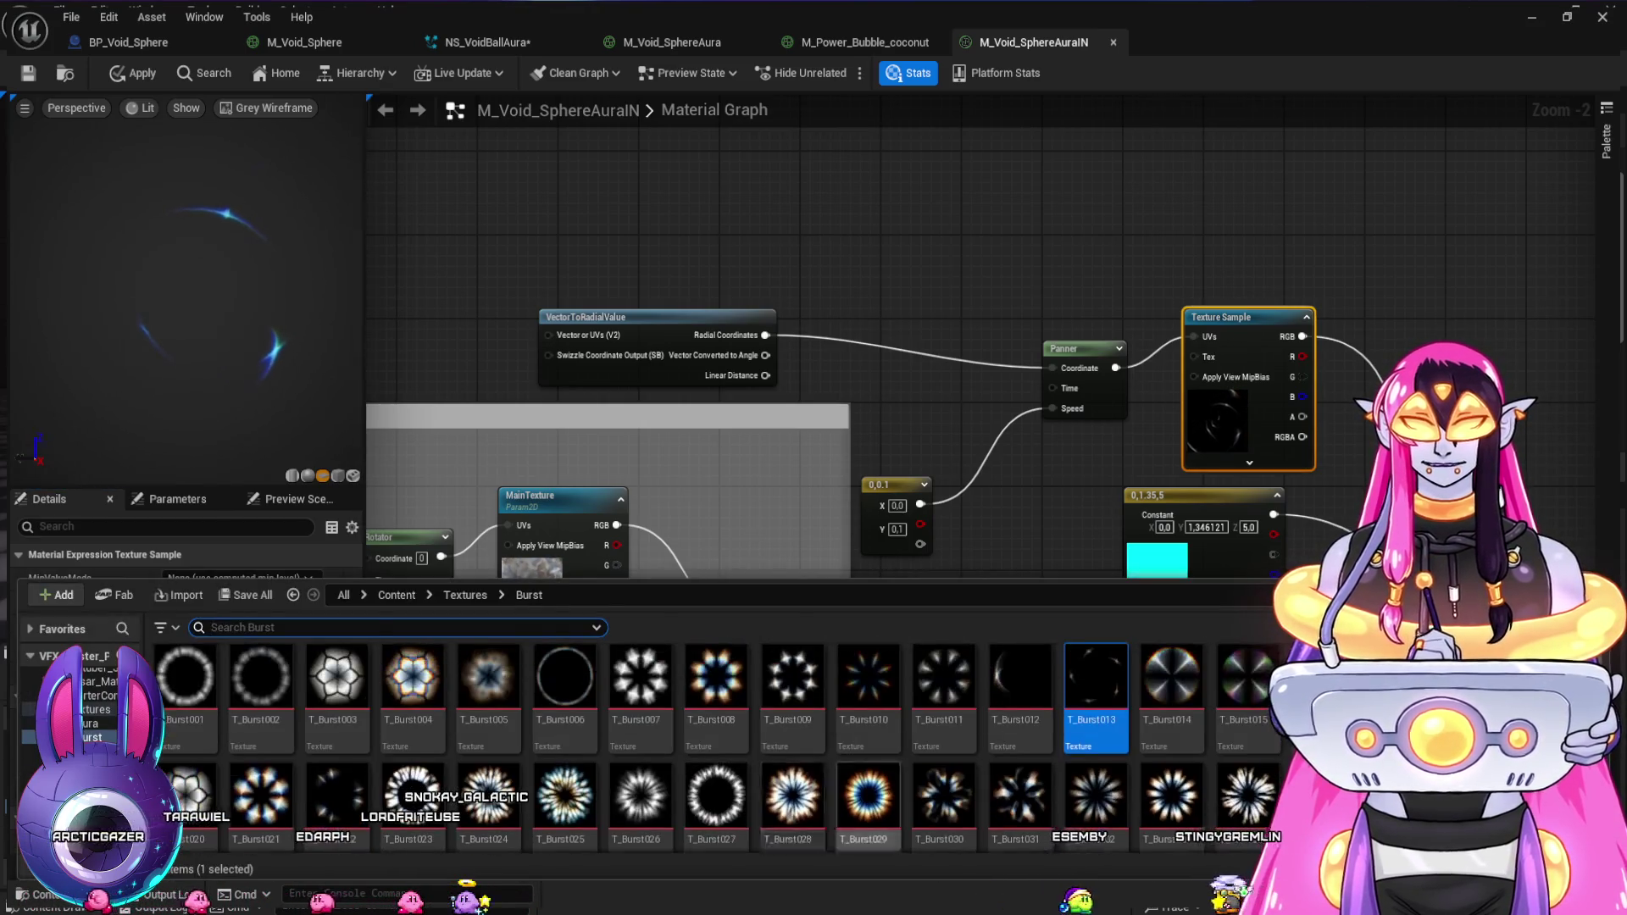
key("ctrl+space")
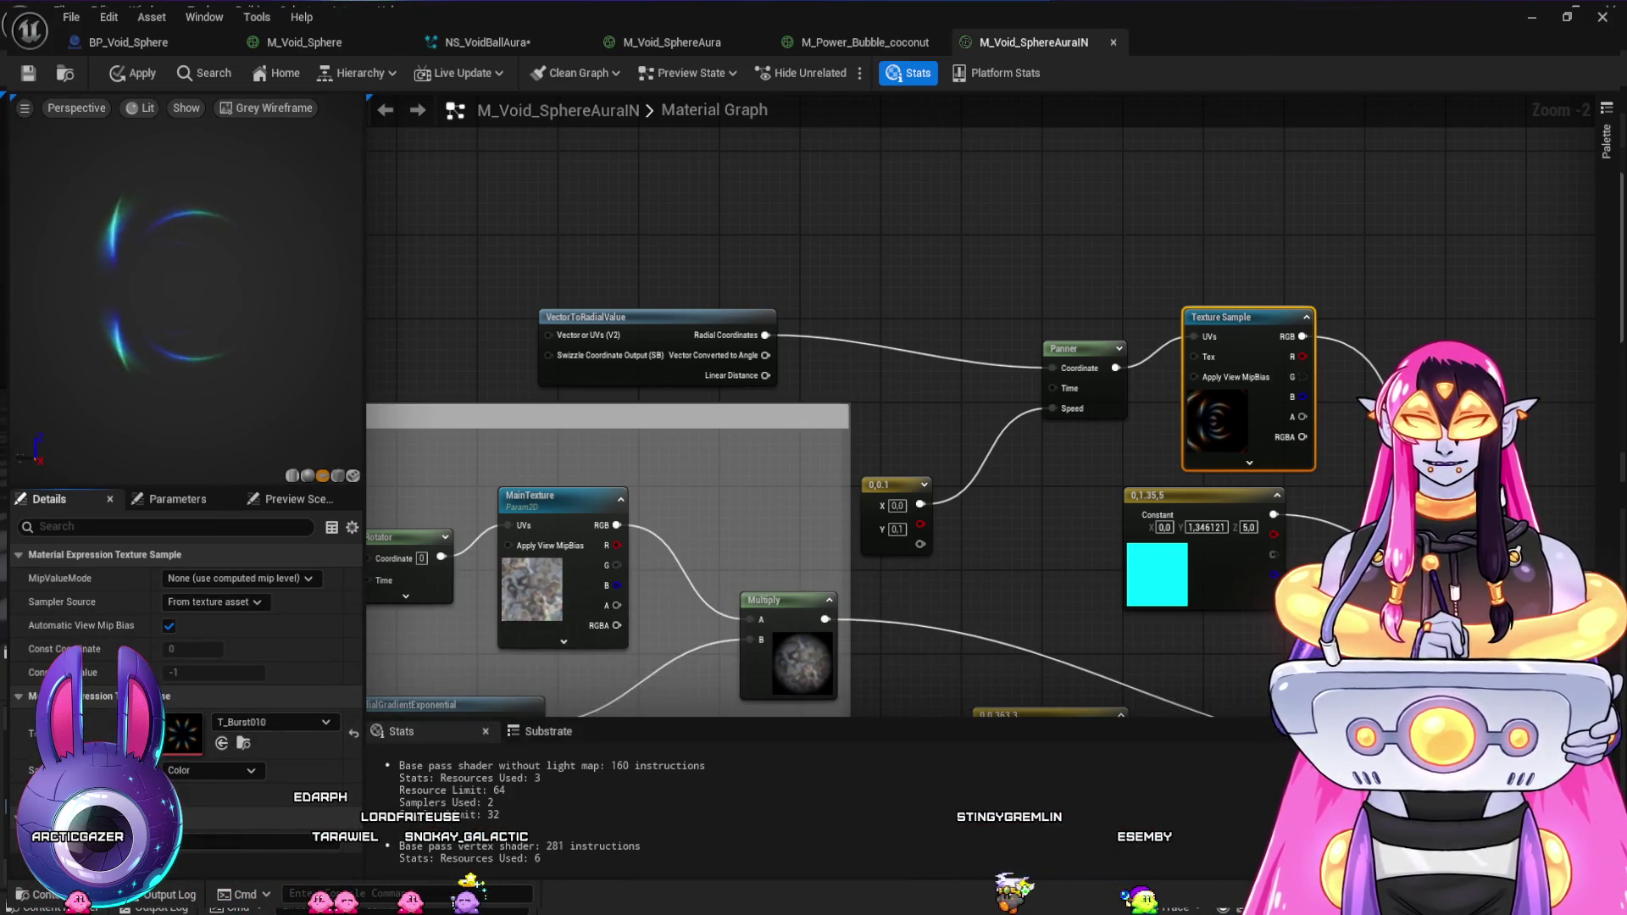
key("ctrl+space")
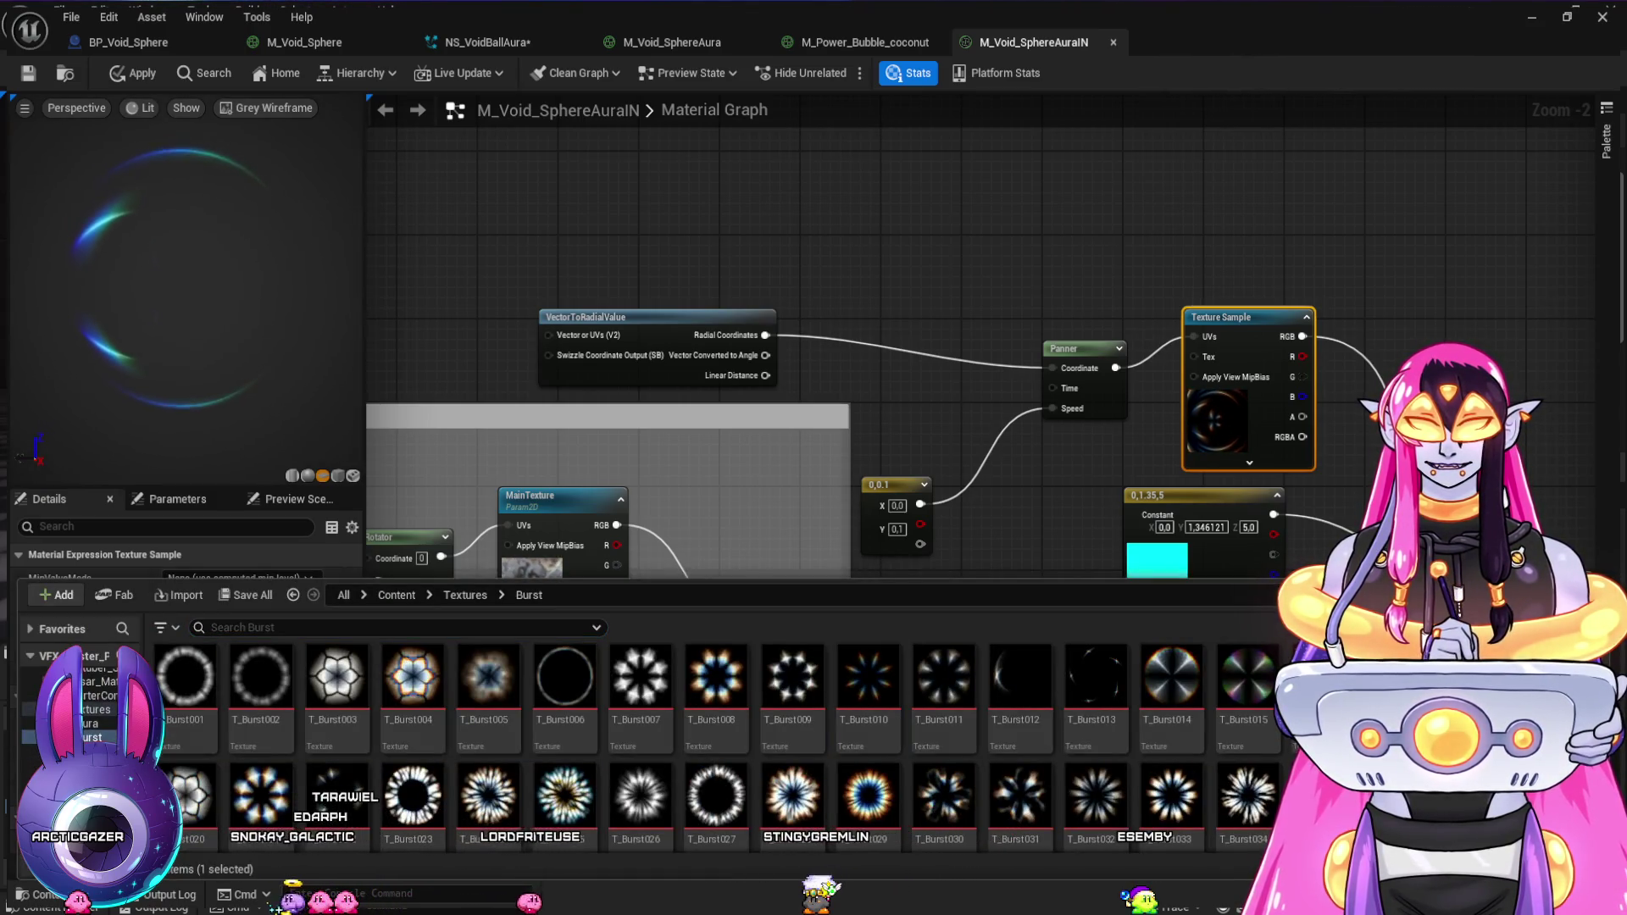
scroll(711, 745, "down", 5)
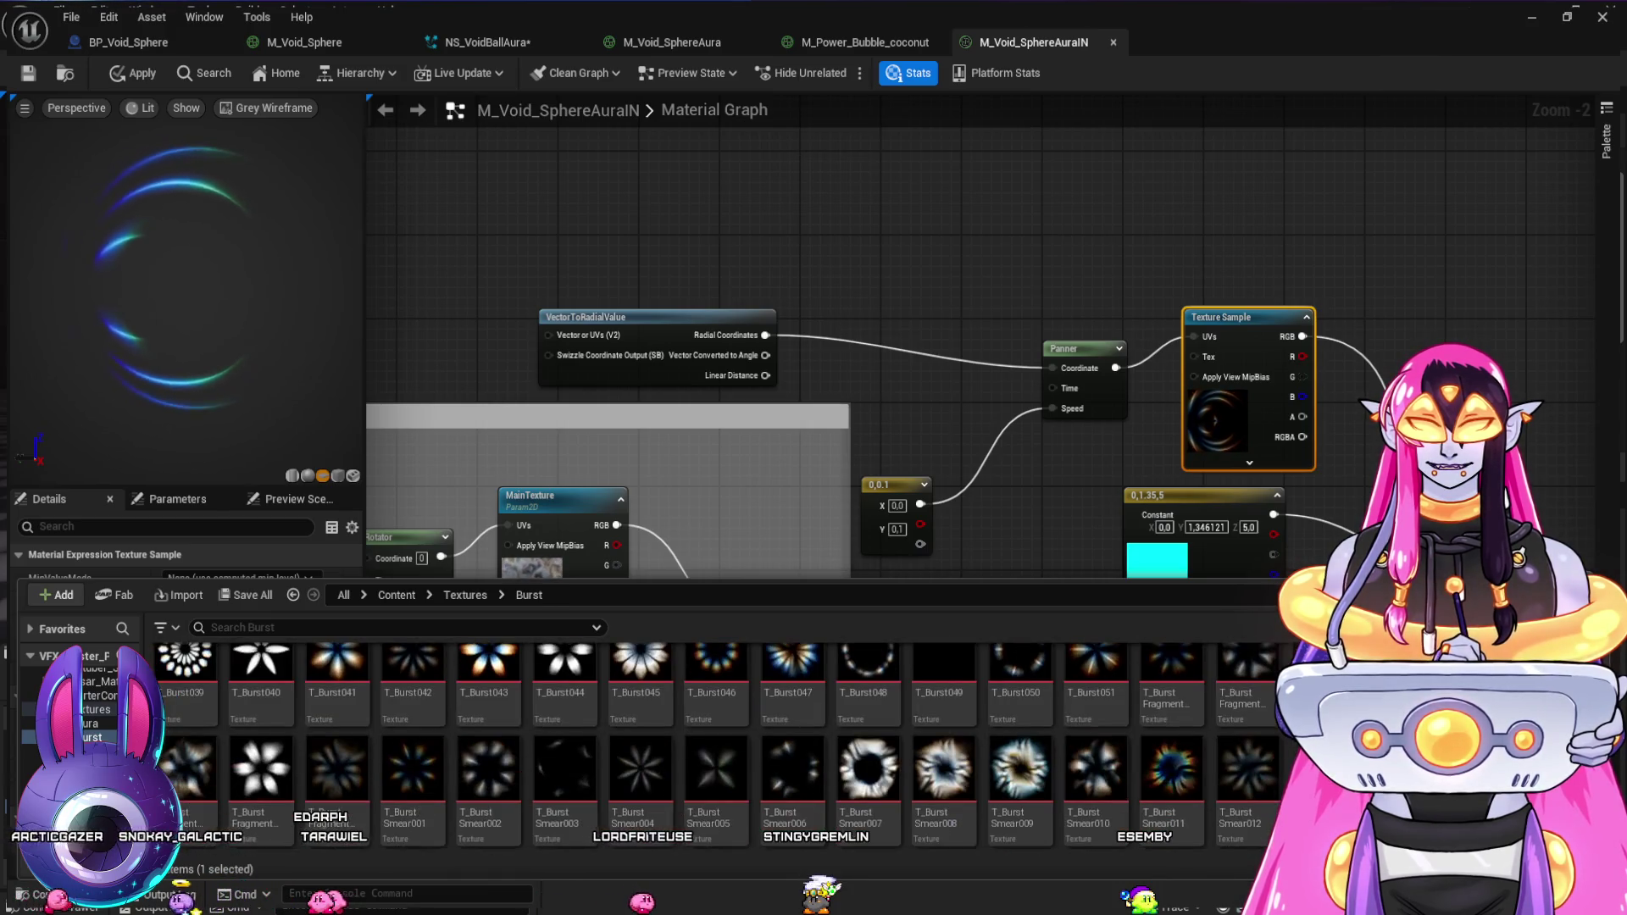
left_click(76, 778)
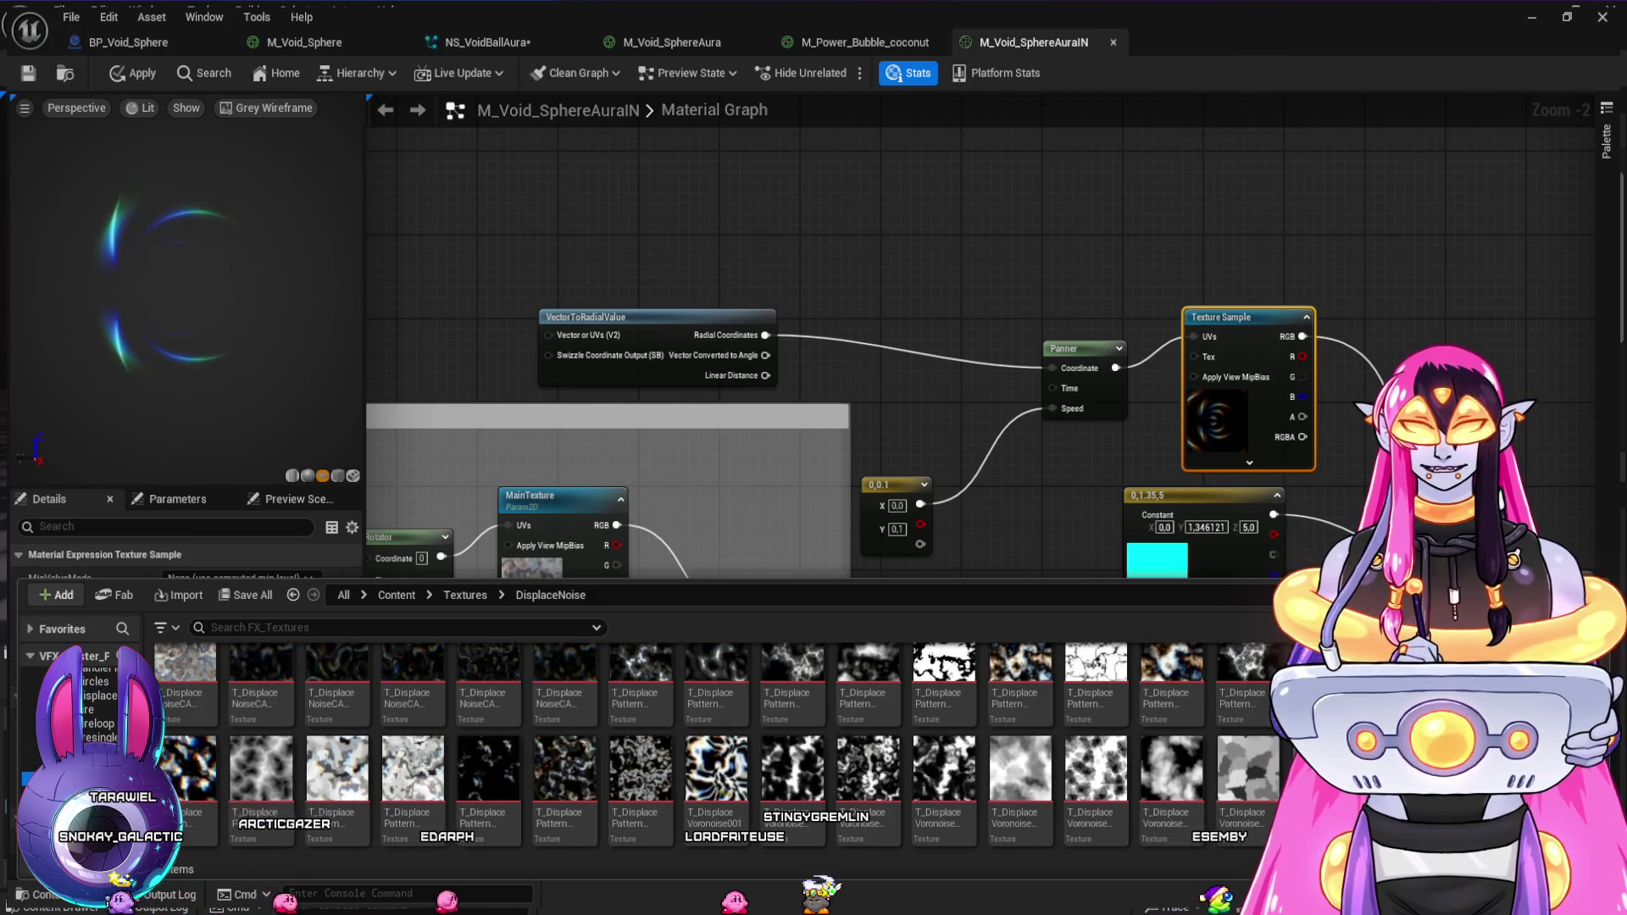
left_click(77, 765)
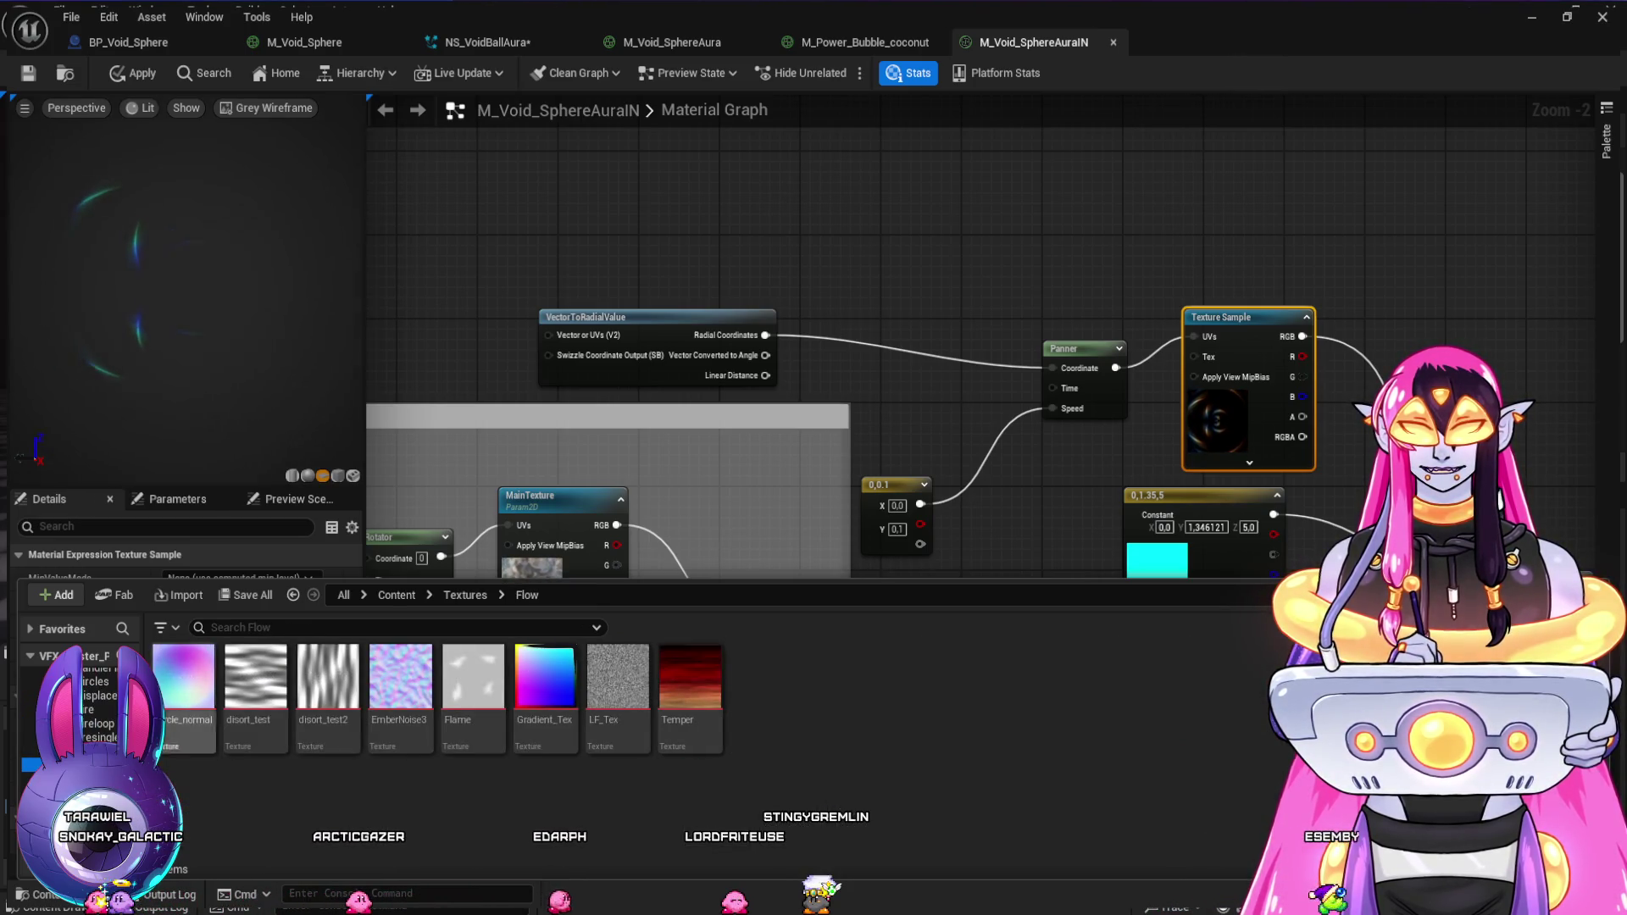
key("ctrl+space")
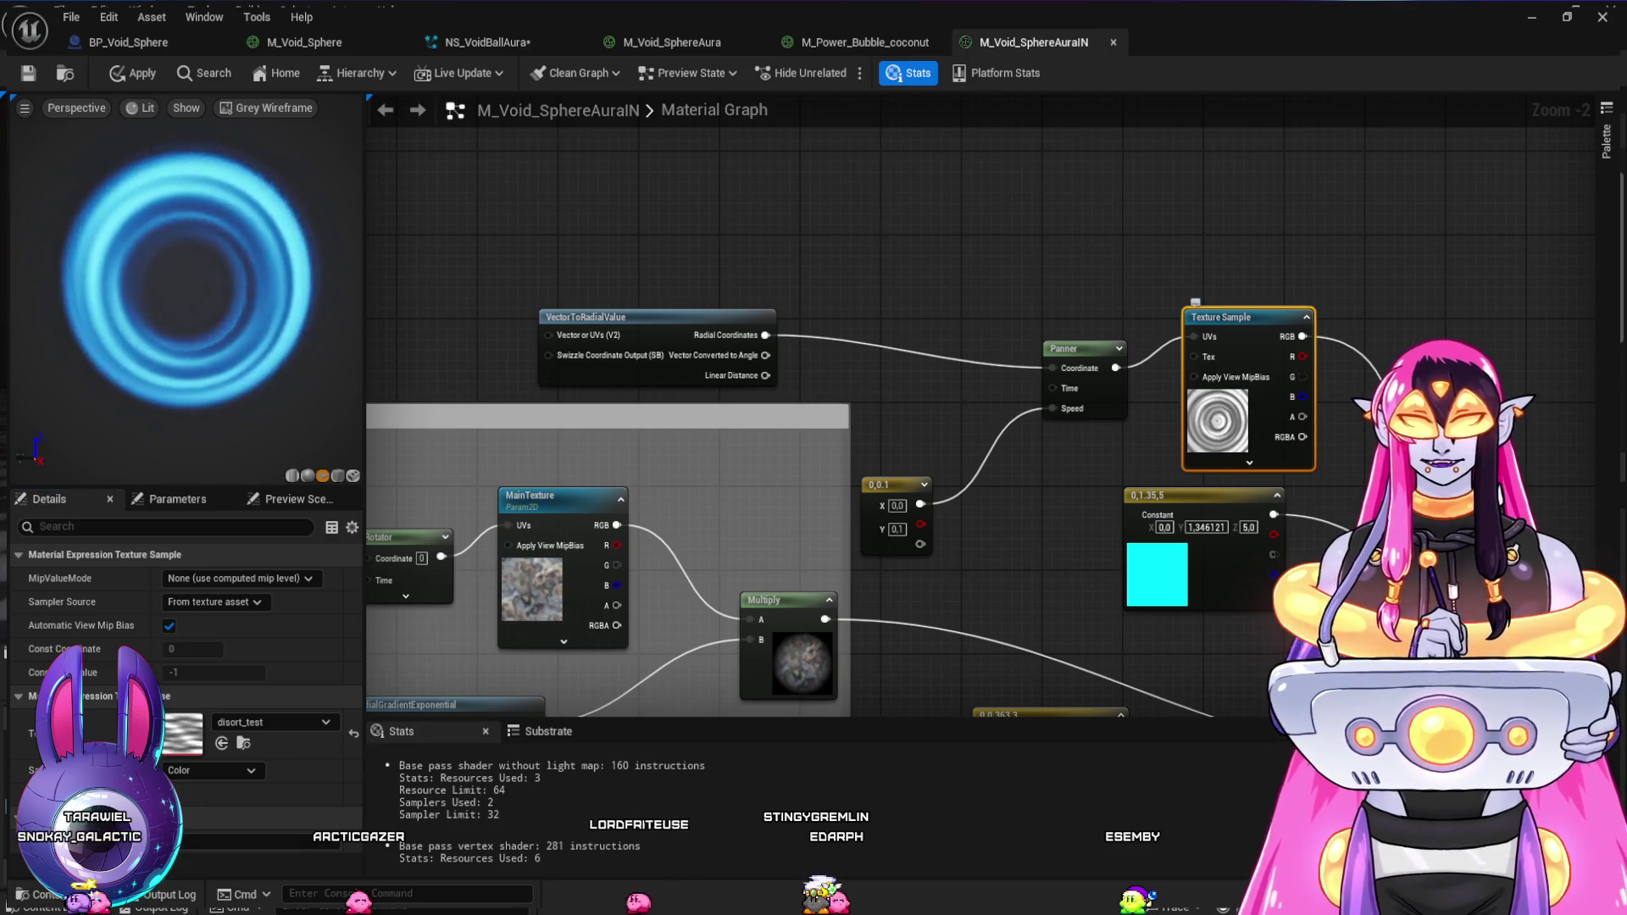
- Assign T_SwipeTrail from the Gradient folder to the Texture Sample and switch the preview to Unlit
key("ctrl+space")
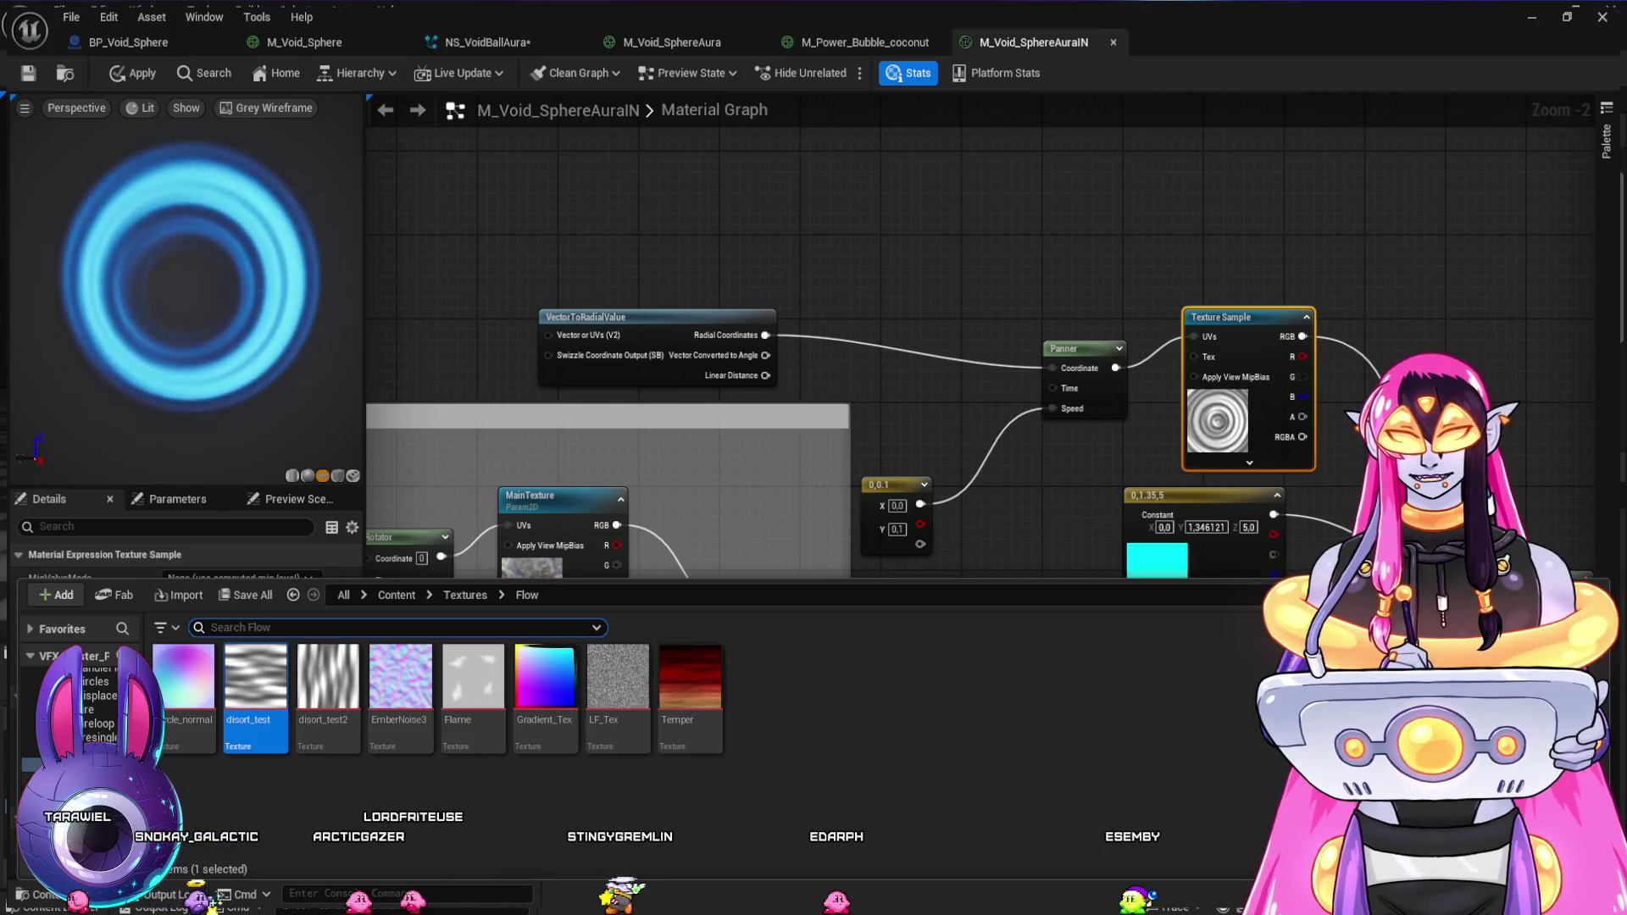
key("alt+Left")
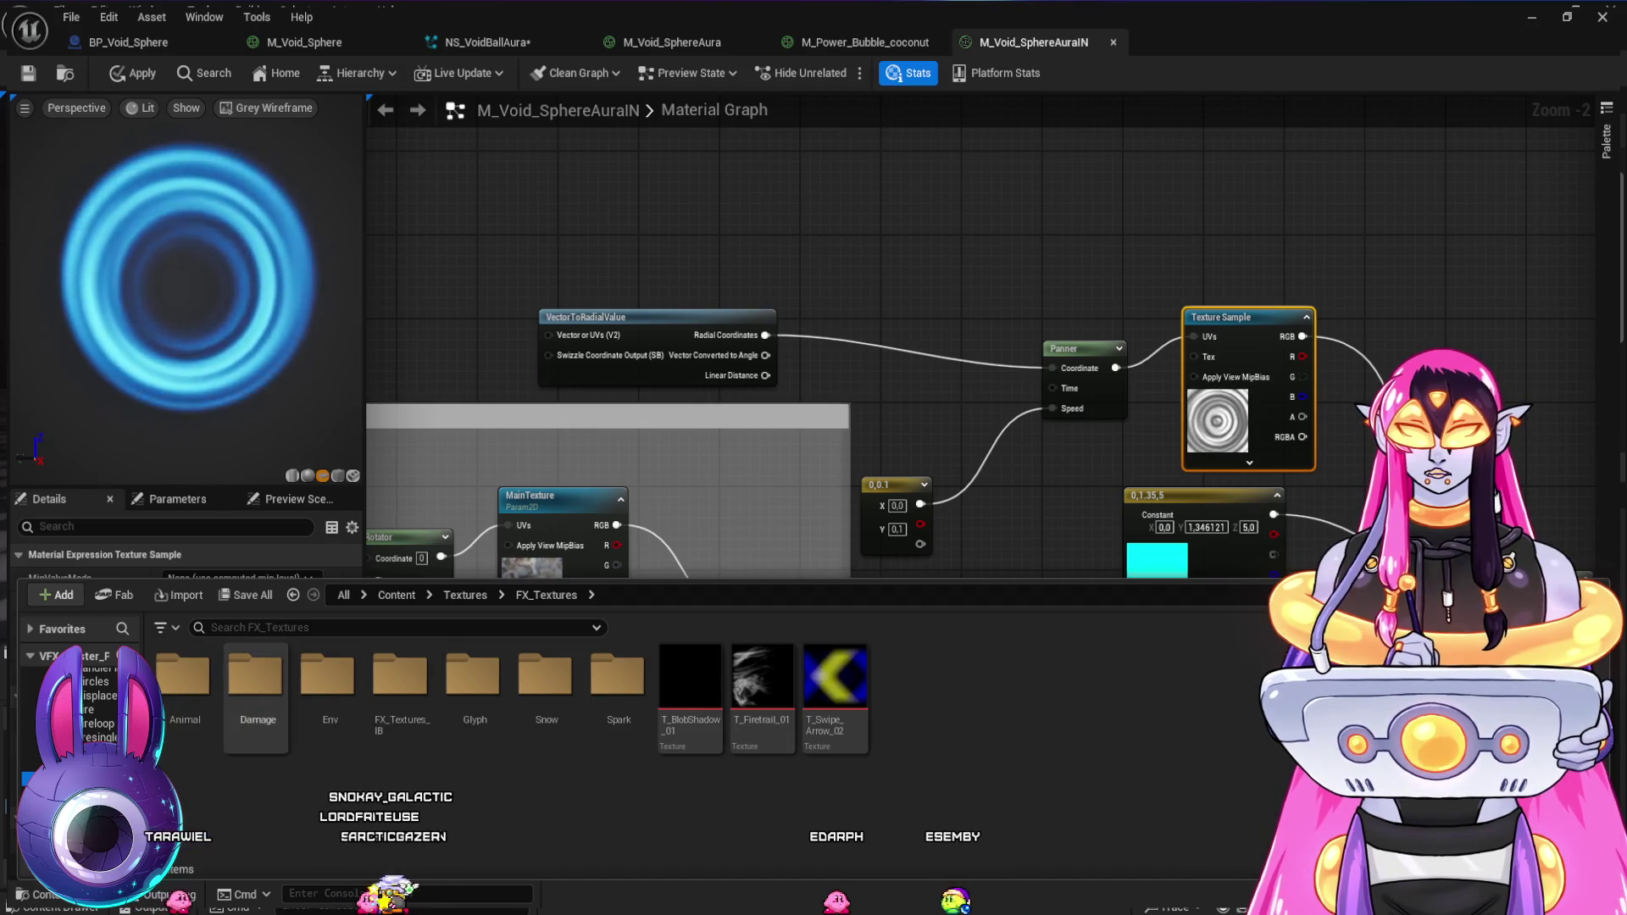
key("alt+Left")
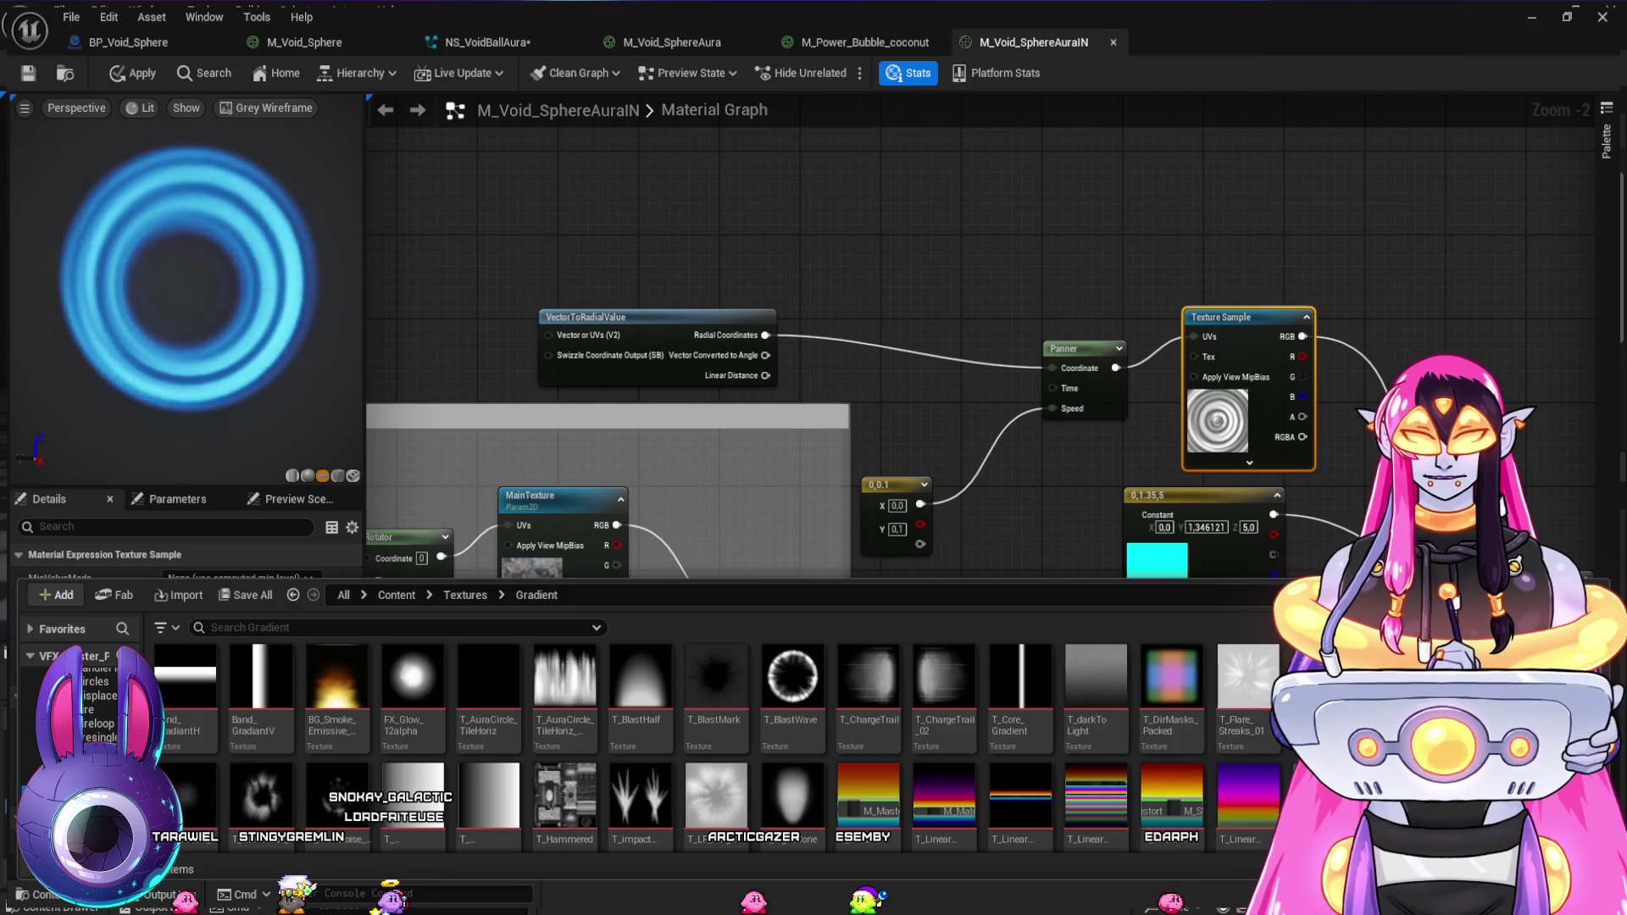
scroll(711, 745, "down", 3)
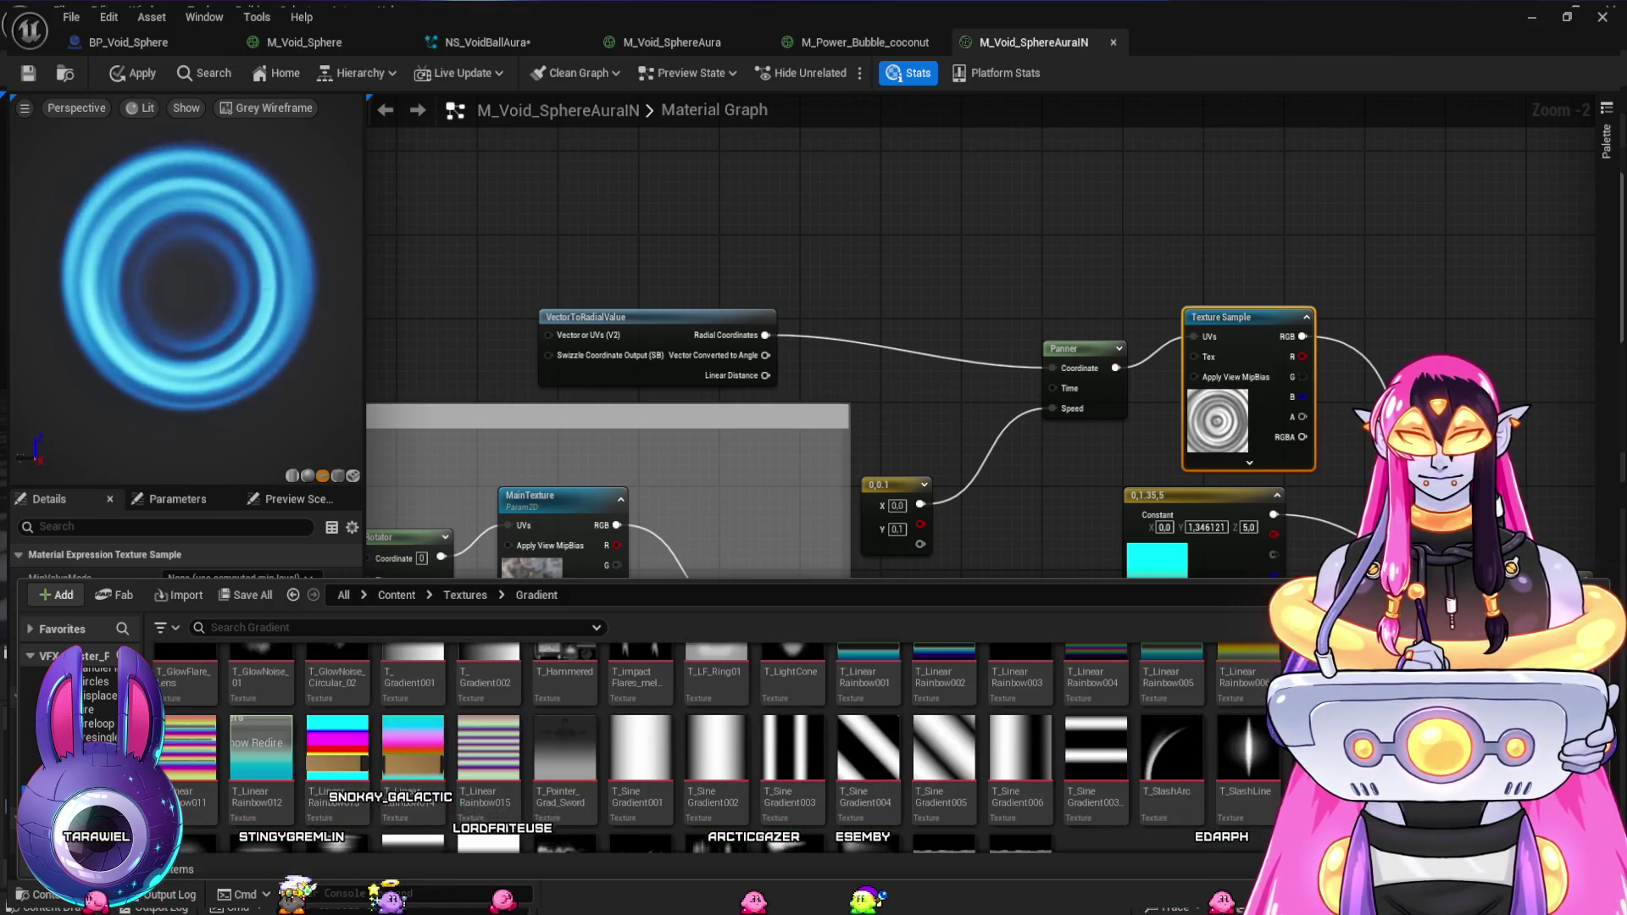
scroll(711, 745, "down", 2)
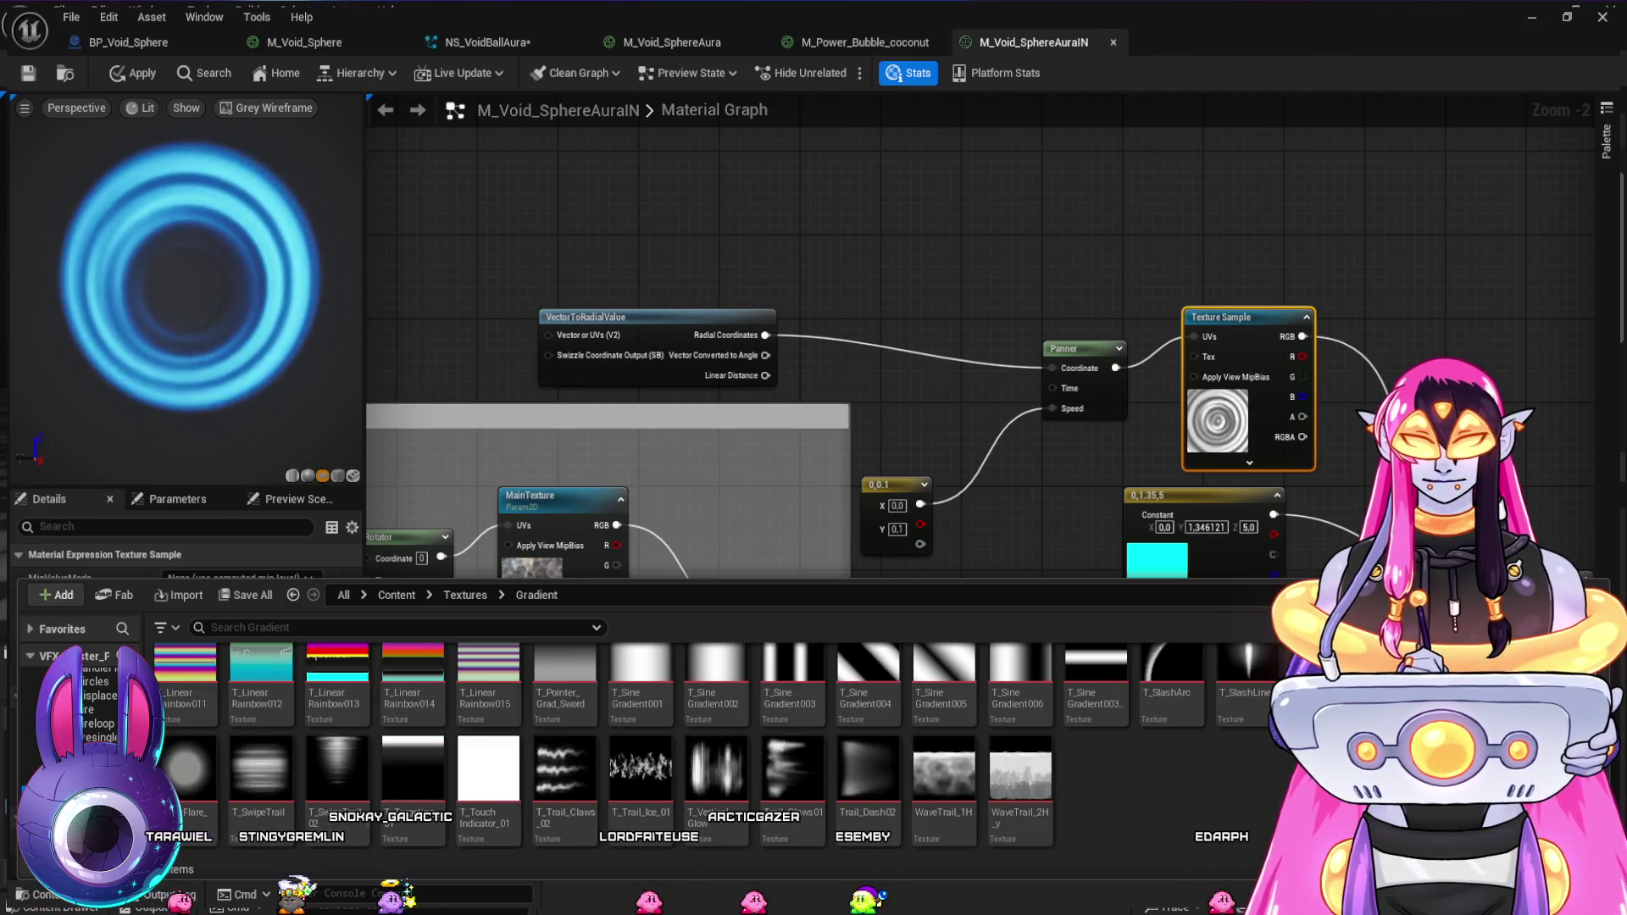
key("ctrl+space")
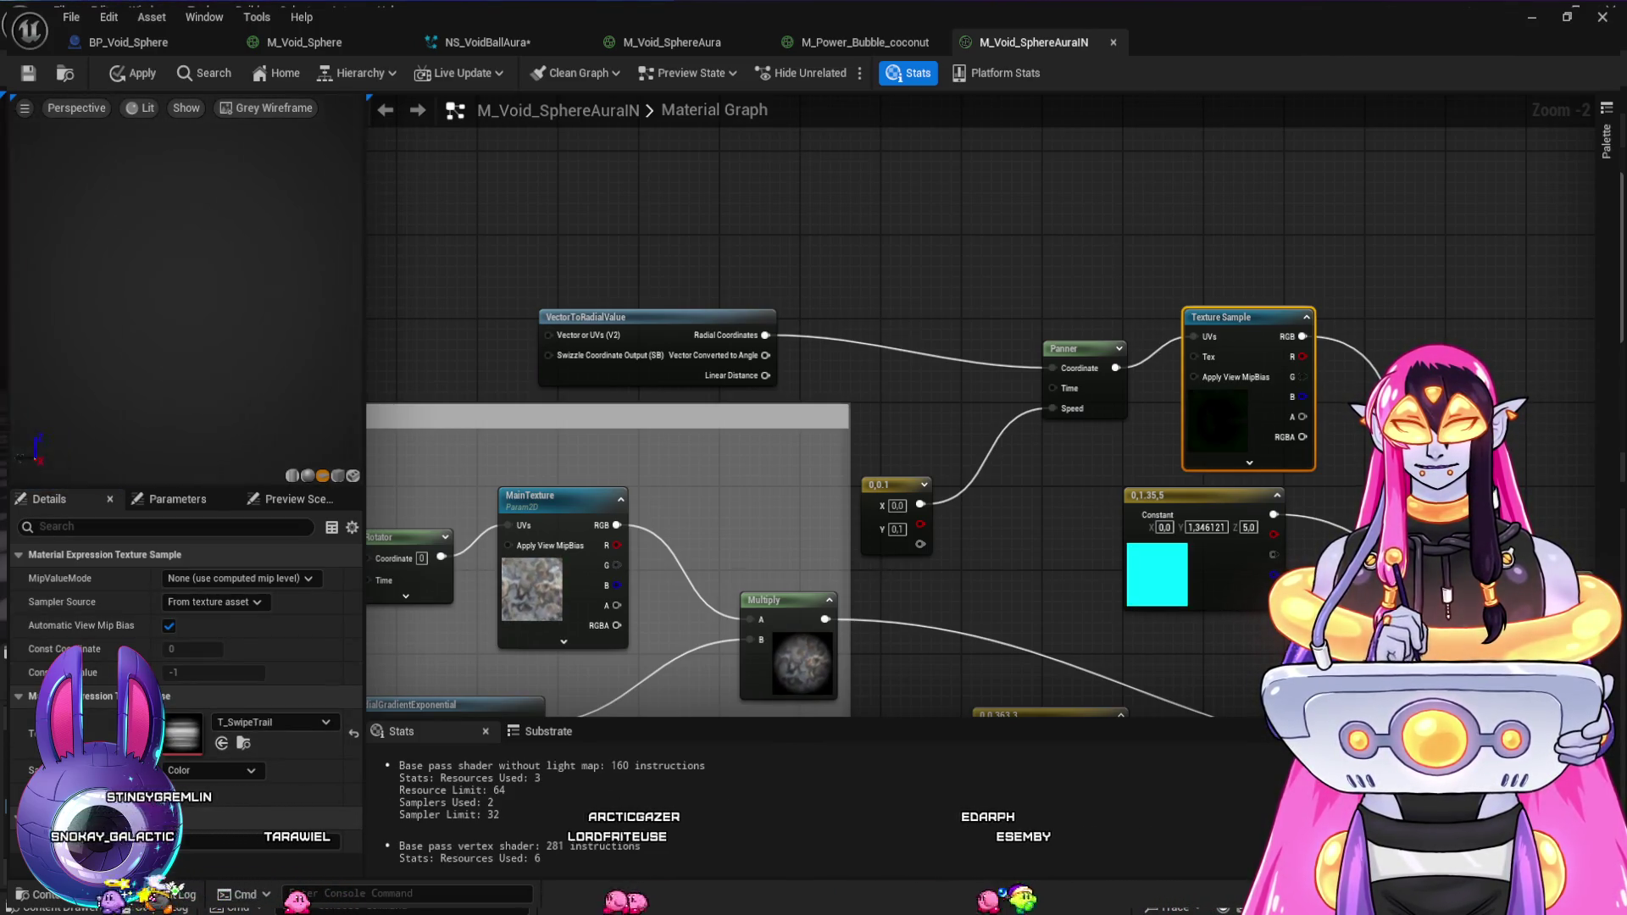
key("alt+3")
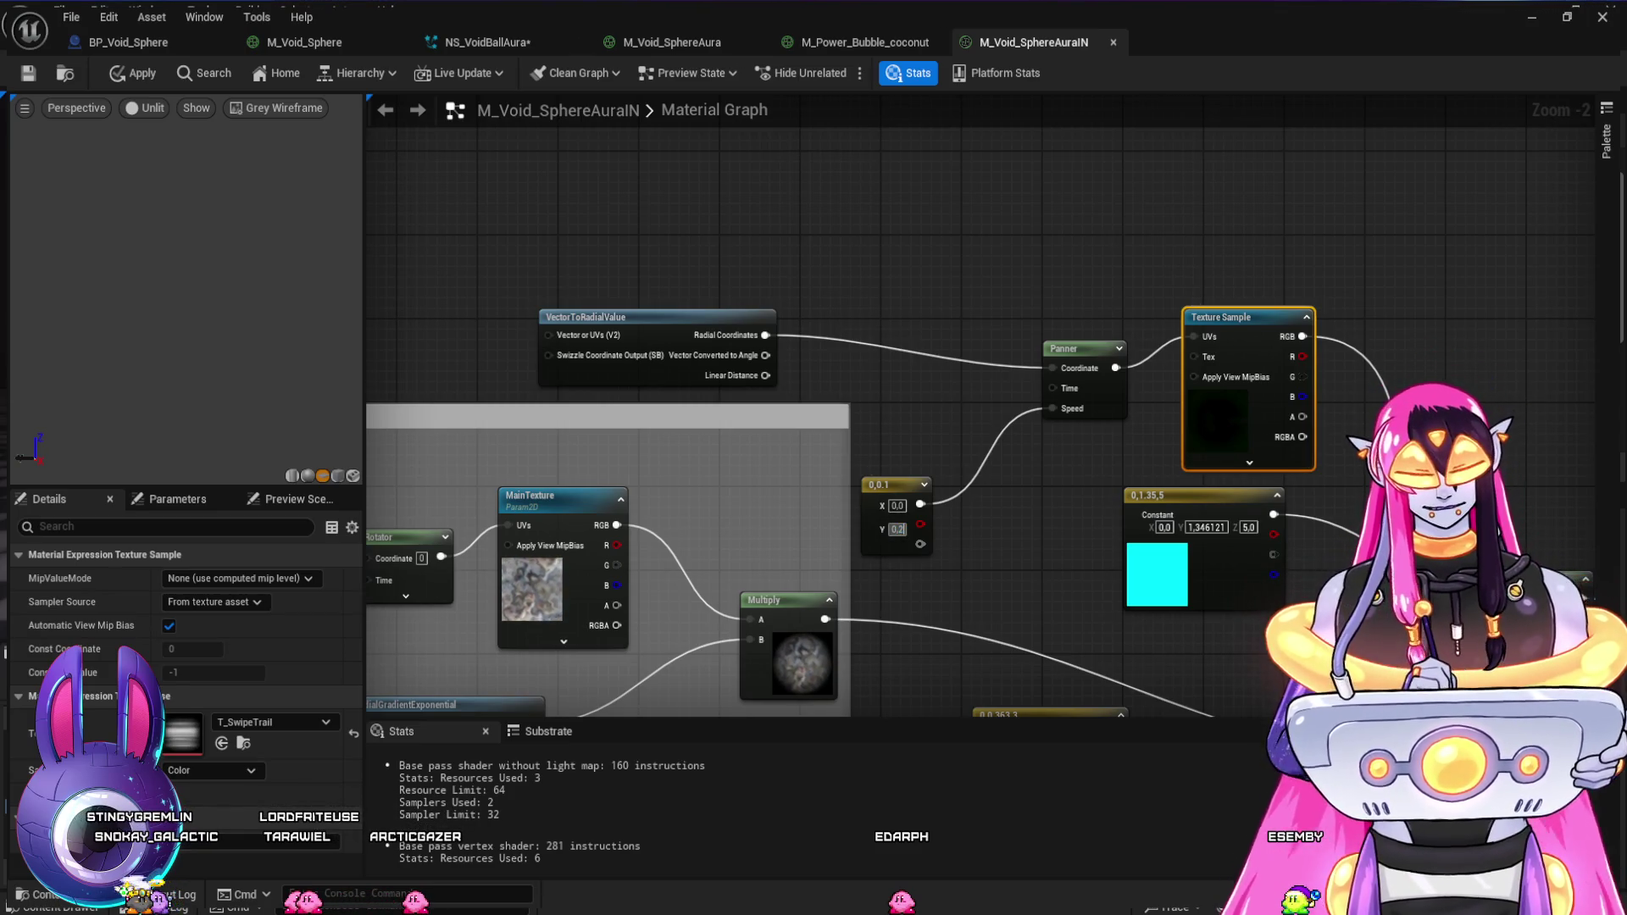
- Set the panner speed constant's Y to 0.2, then inspect the T_SwipeTrail texture
key("Return")
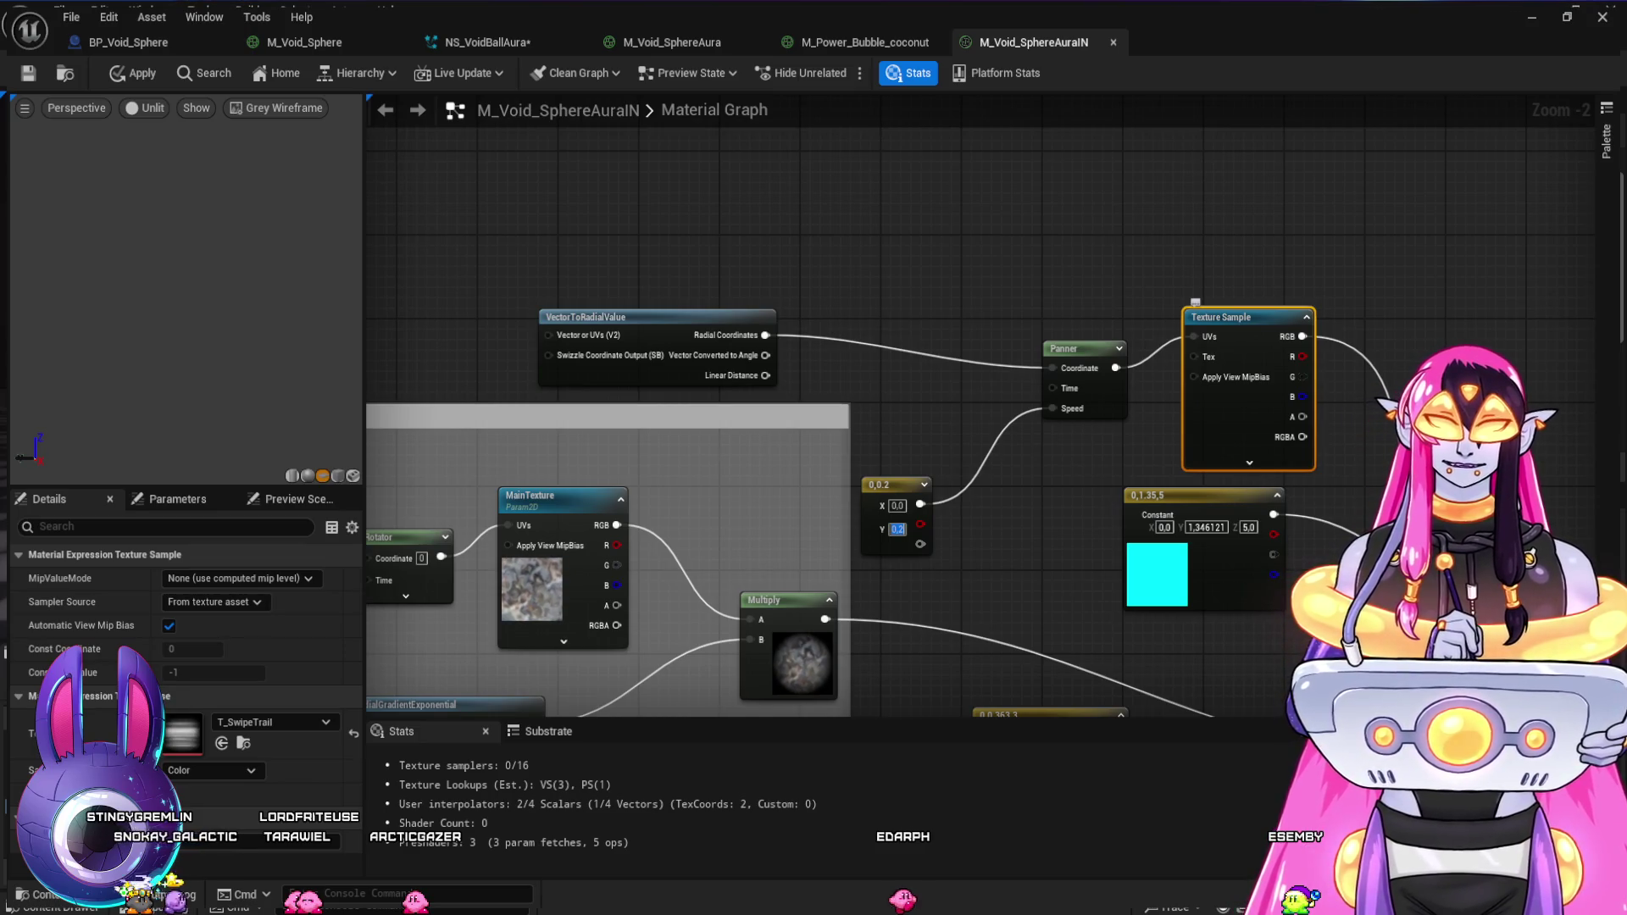
mouse_move(1043, 493)
left_mouse_down()
mouse_move(726, 246)
mouse_move(805, 334)
mouse_move(814, 410)
mouse_move(845, 451)
left_mouse_up()
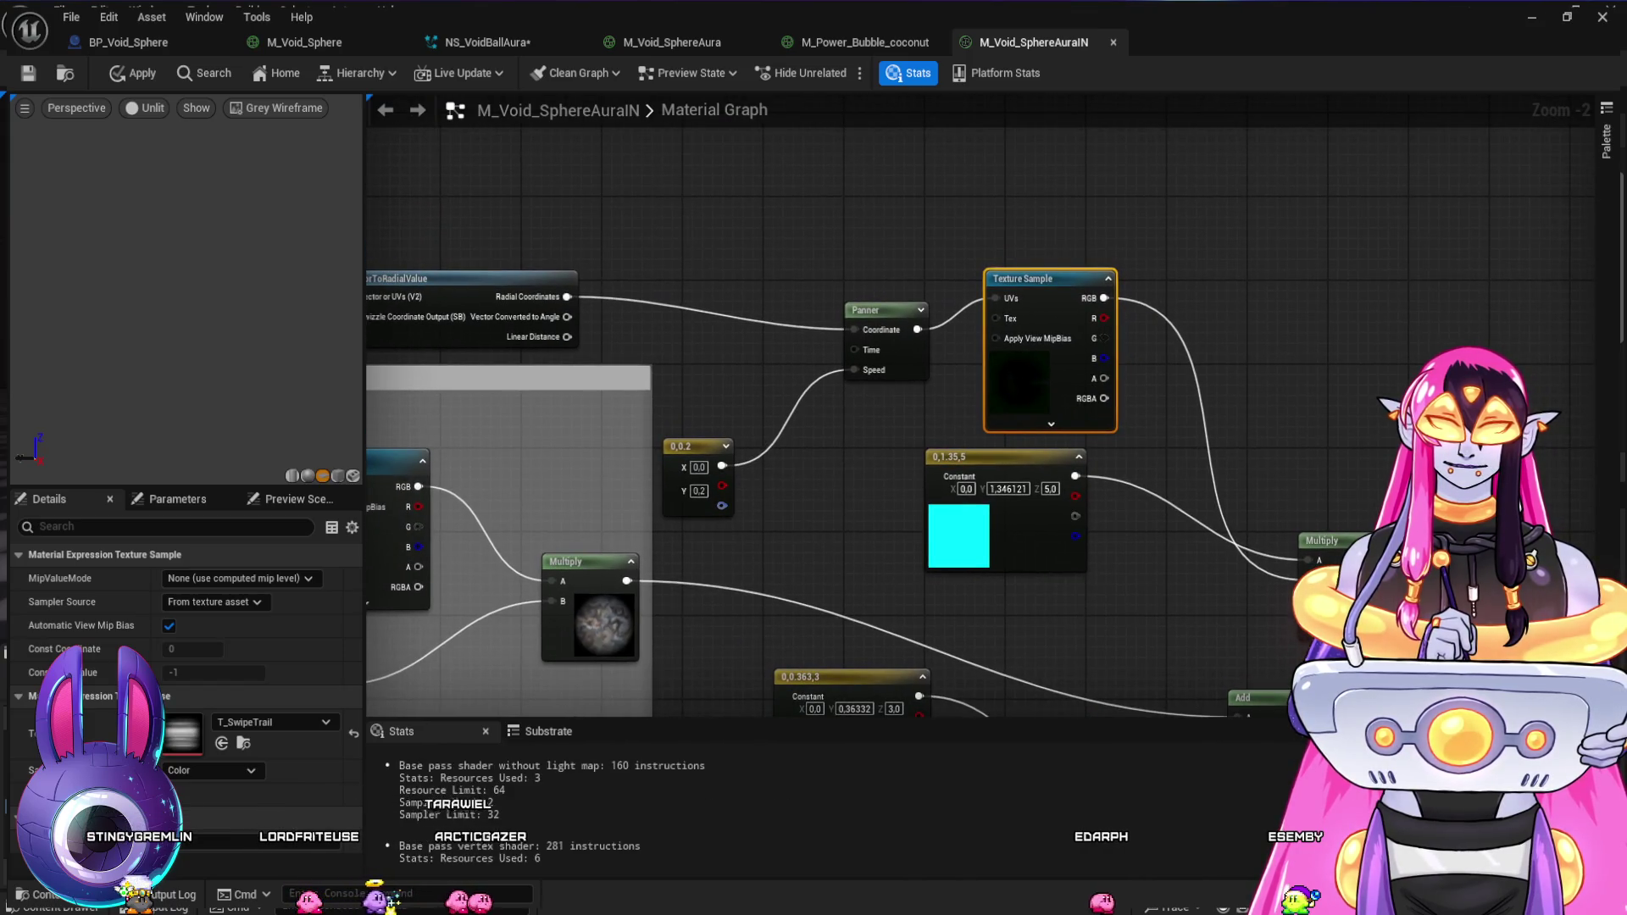
key("ctrl+space")
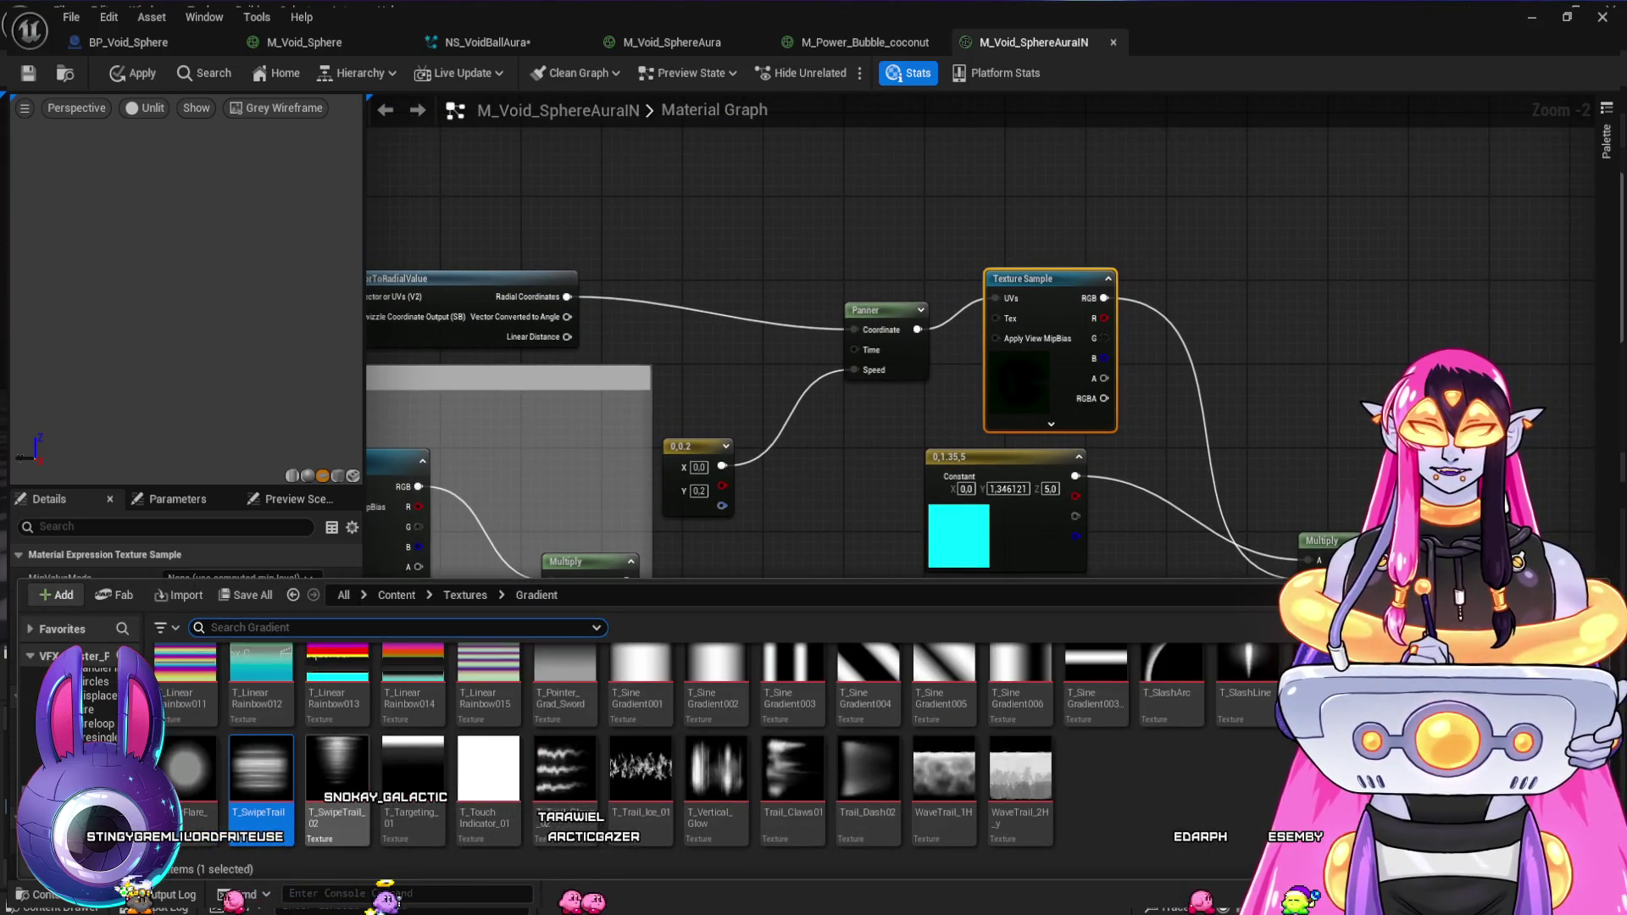
double_click(261, 767)
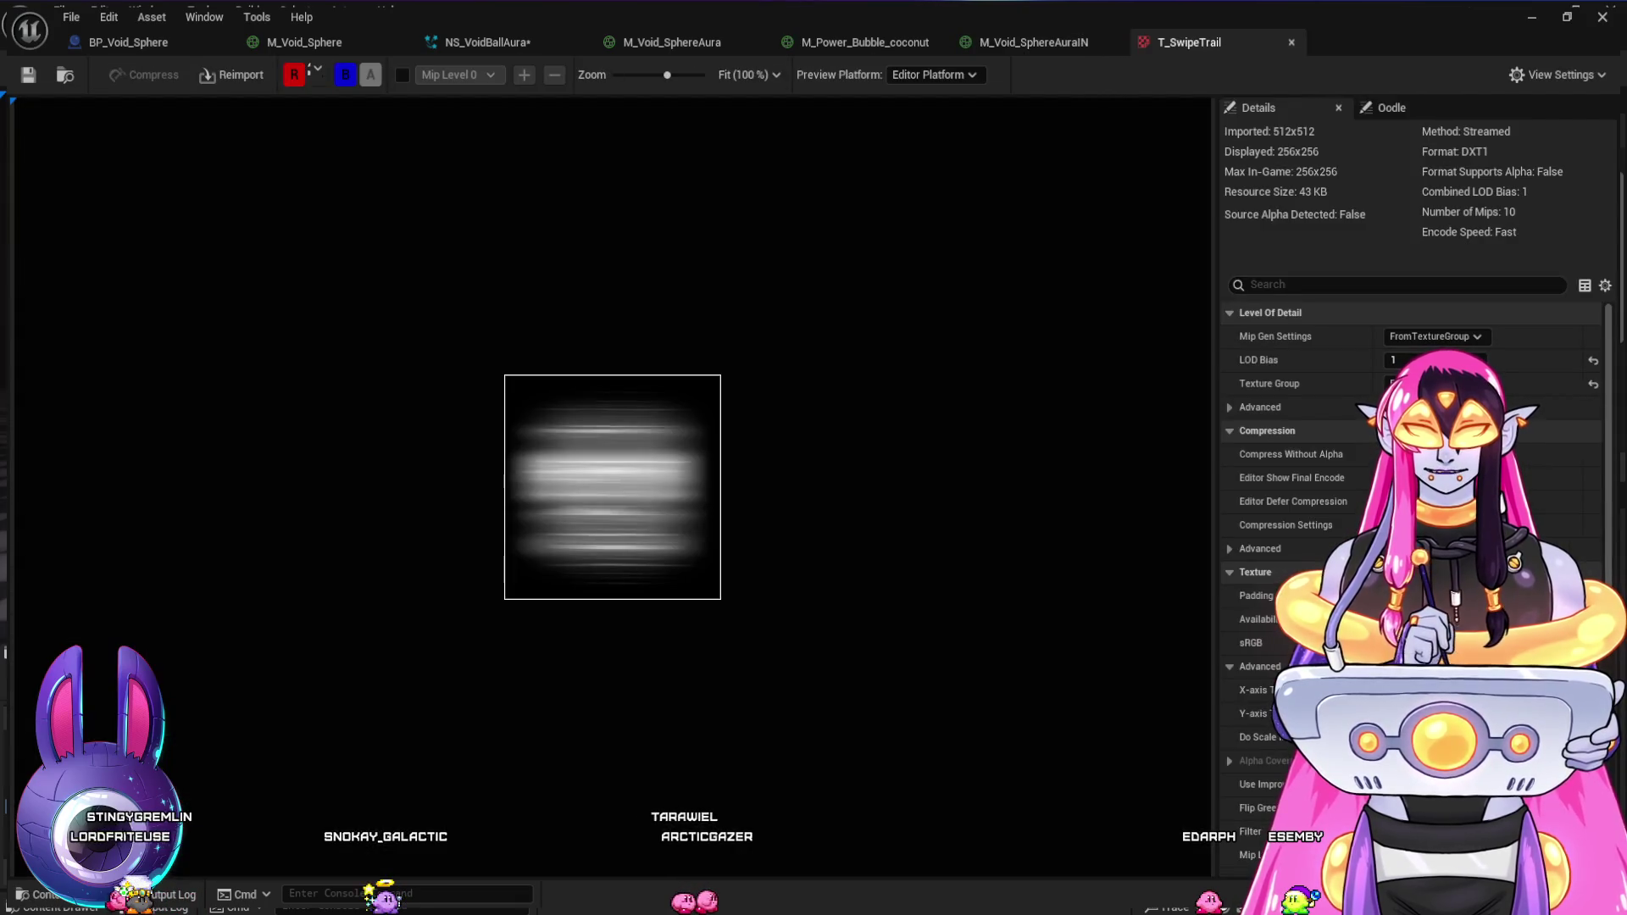
key("ctrl+w")
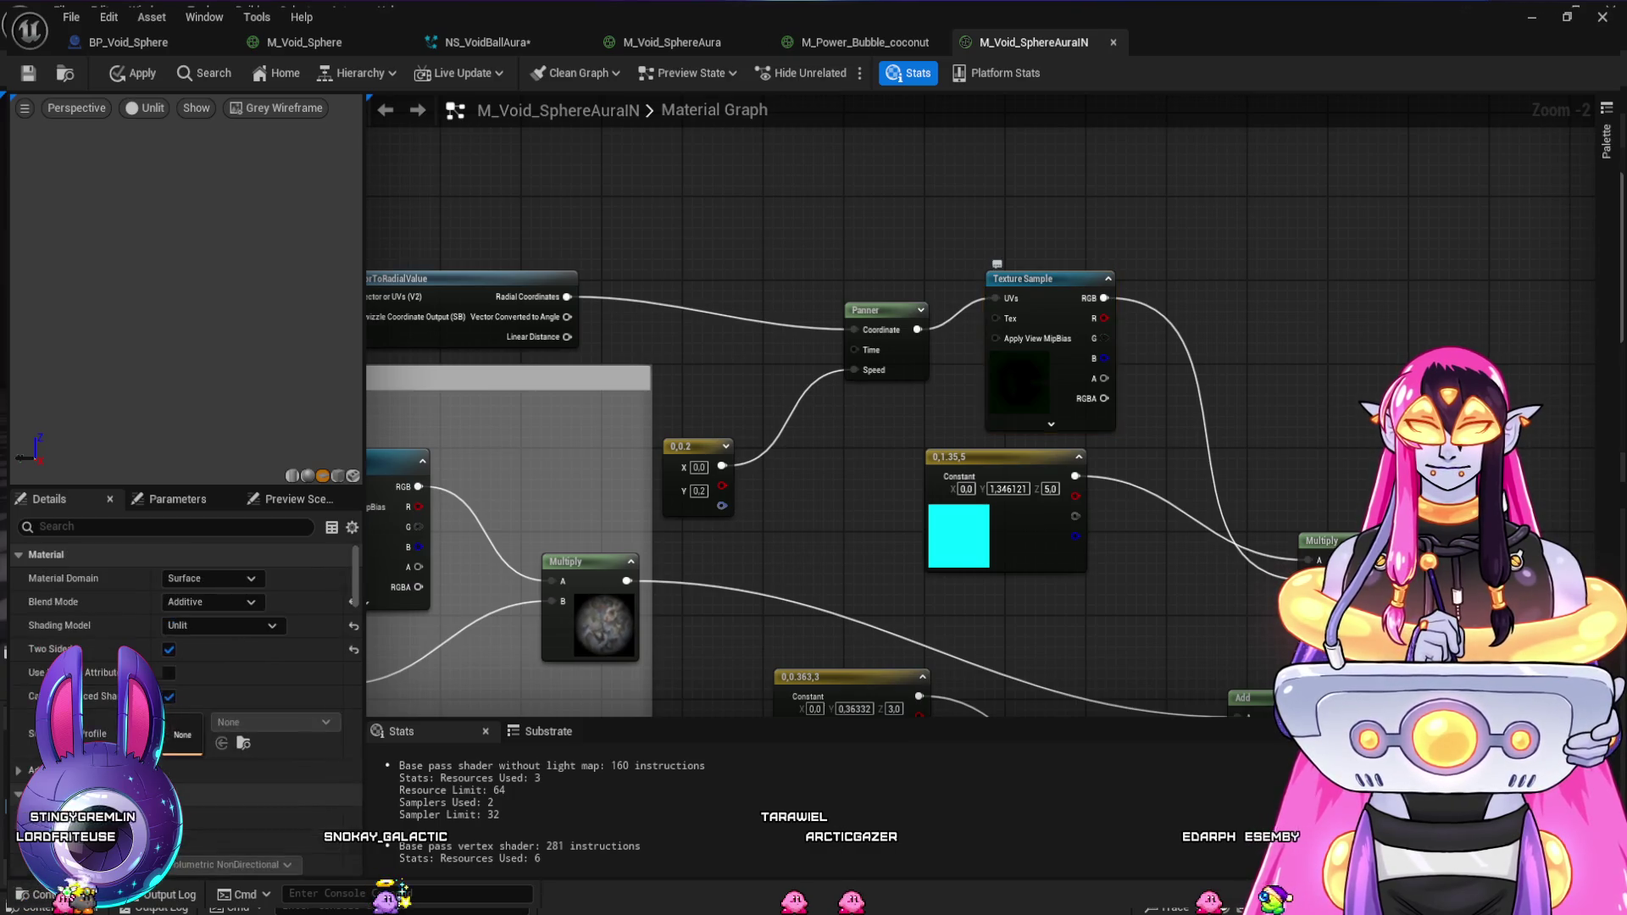
- Browse the texture folders and assign T_Firetrail_01 from FX_Textures to the Texture Sample
key("ctrl+space")
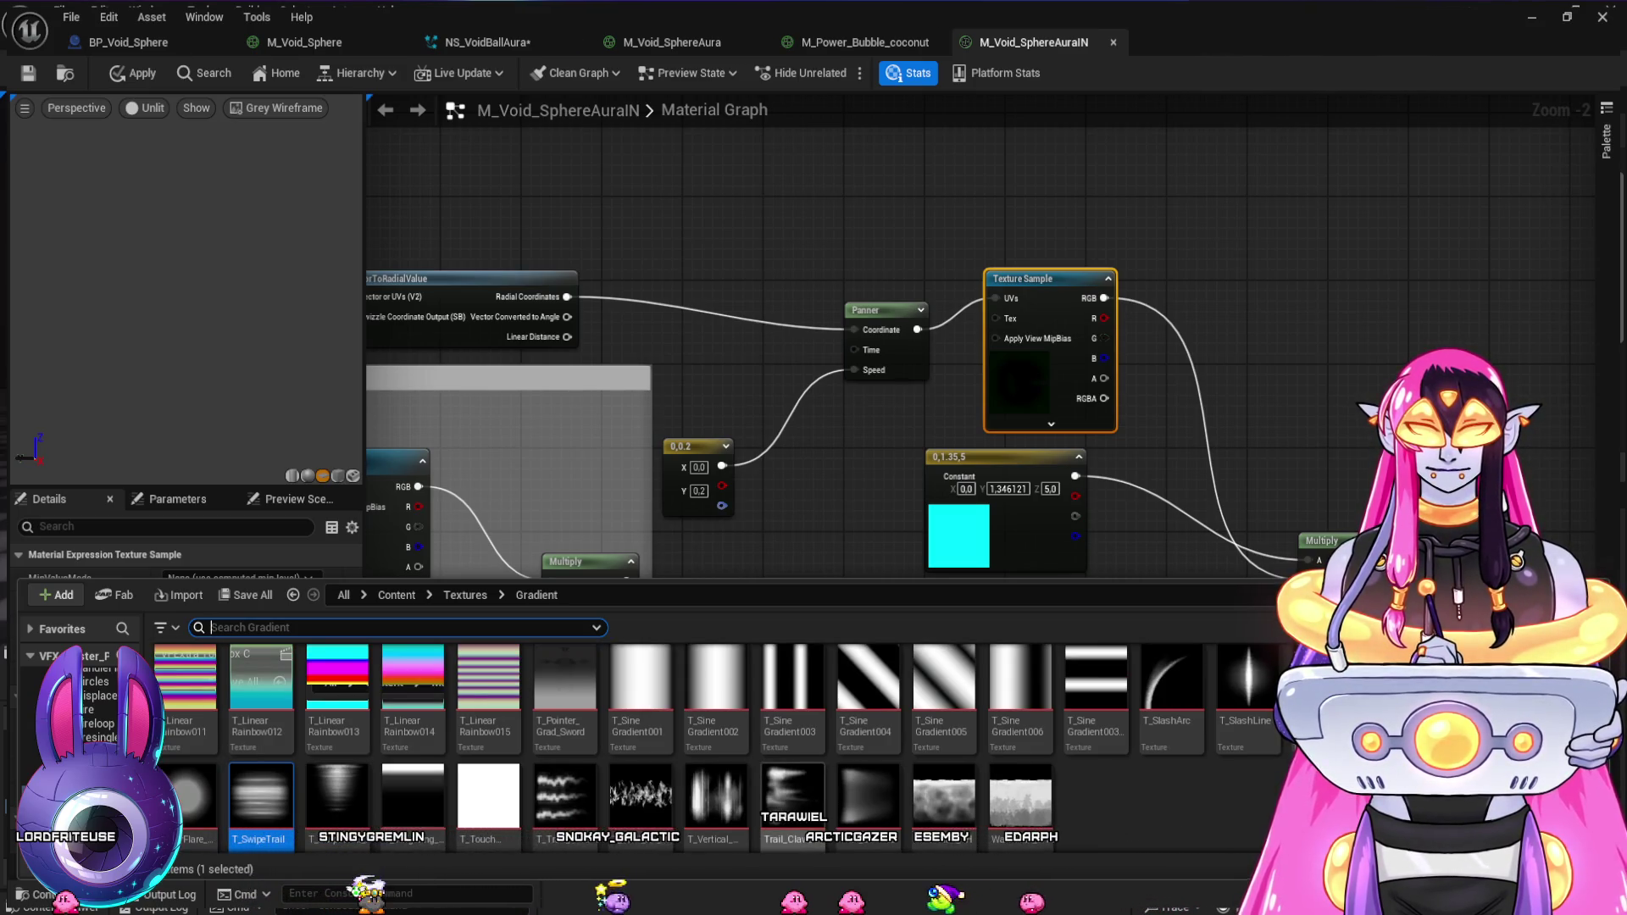
key("ctrl+space")
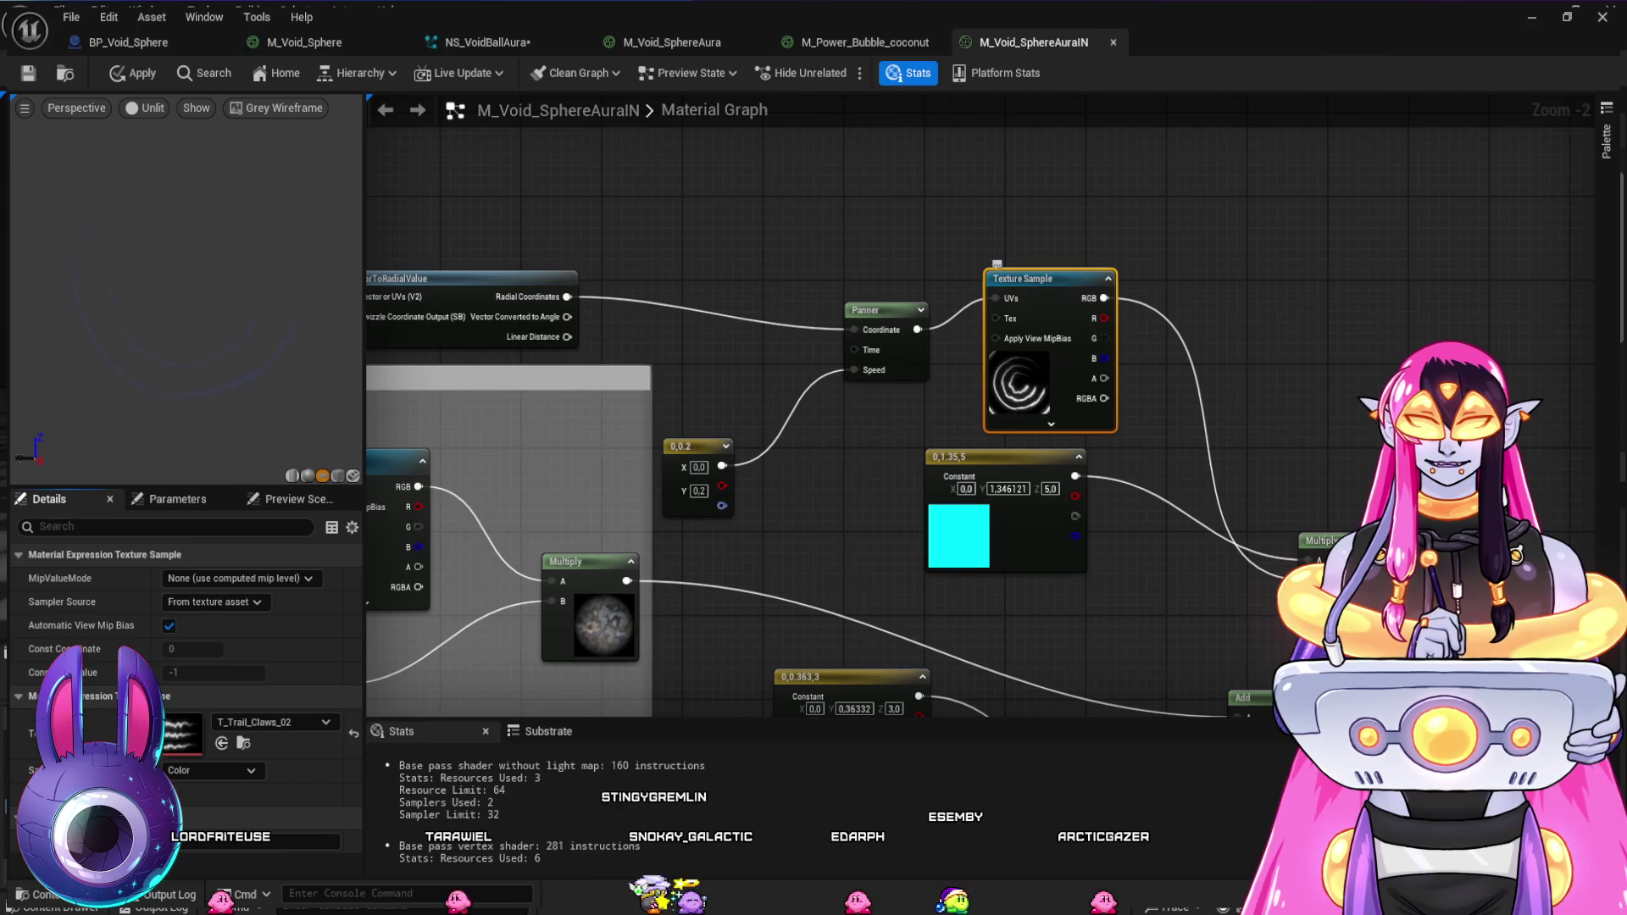
key("ctrl+space")
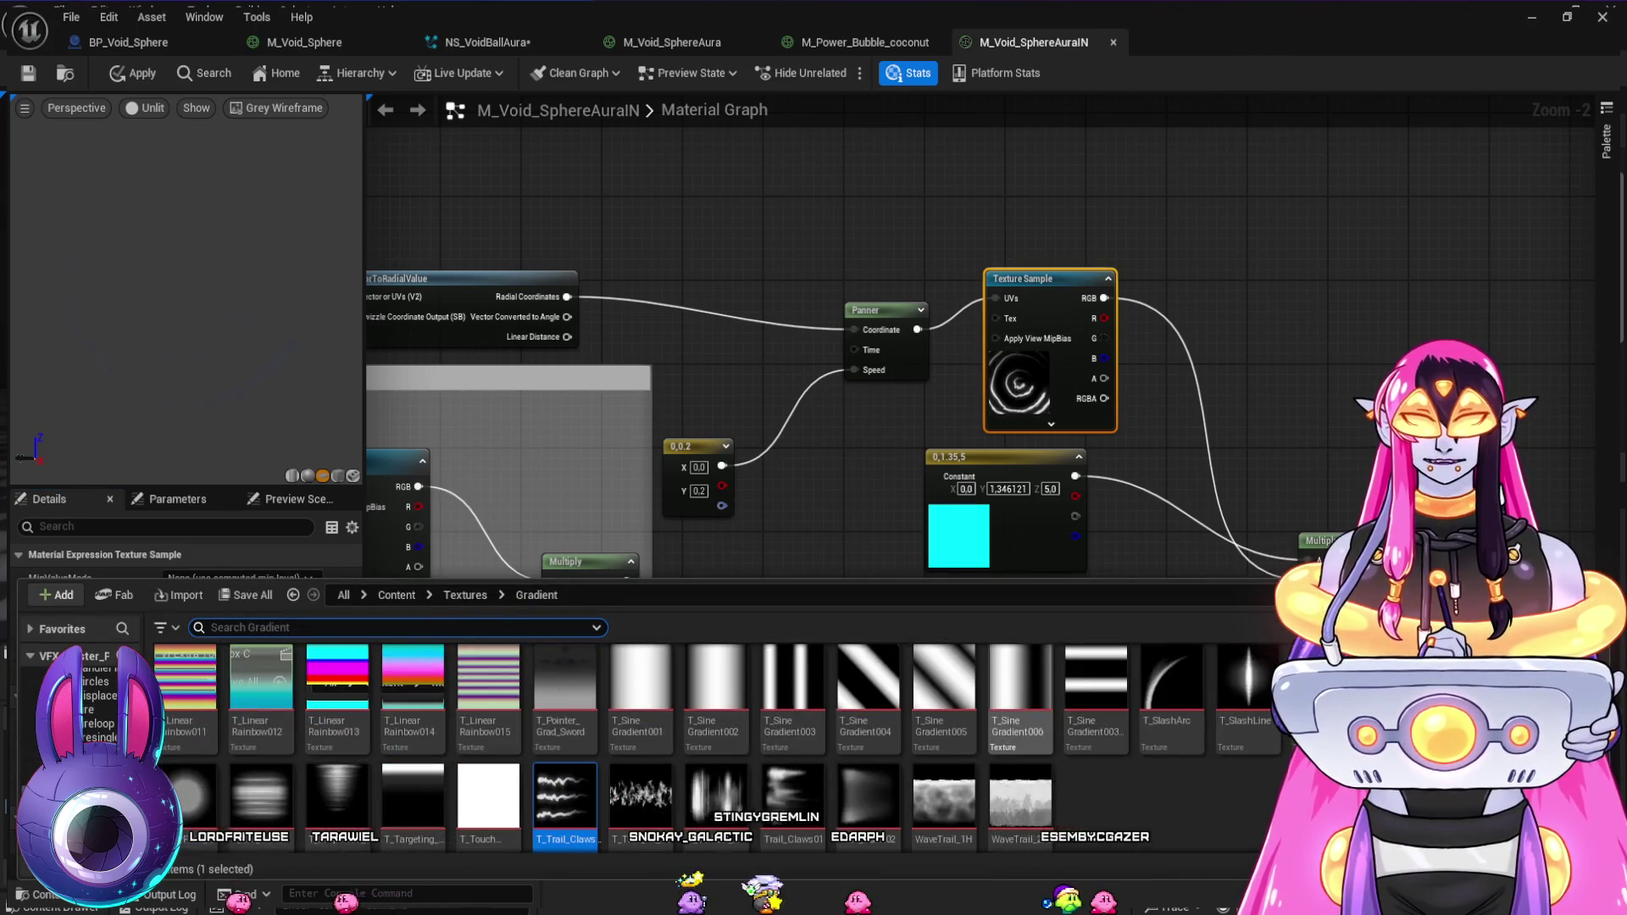
scroll(1020, 721, "up", 2)
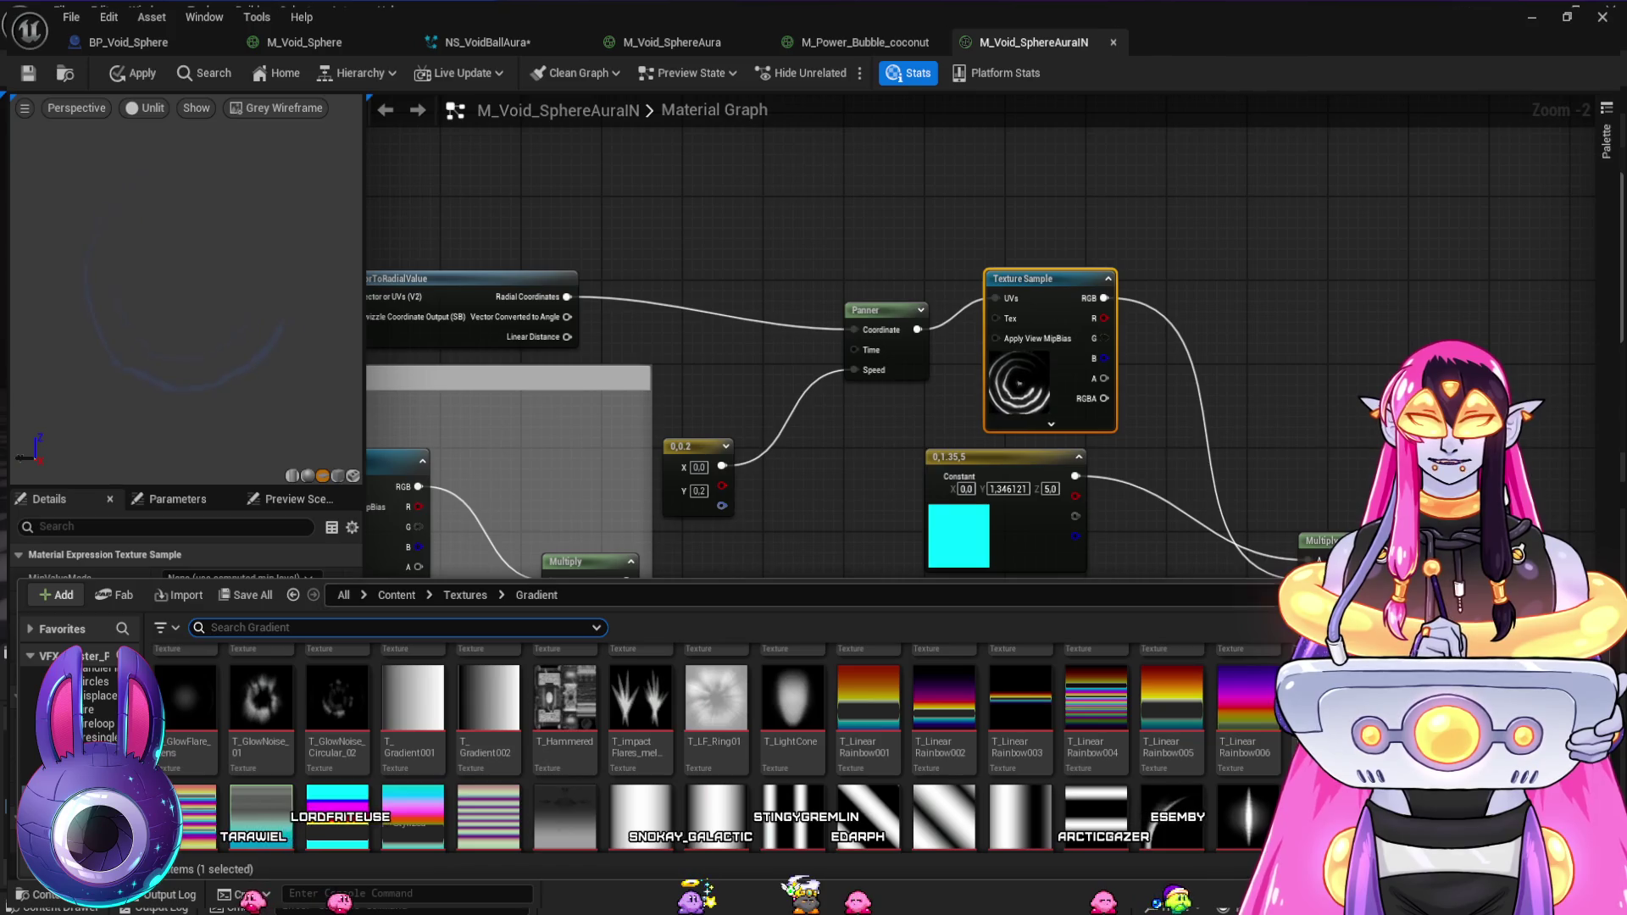
scroll(1161, 718, "up", 2)
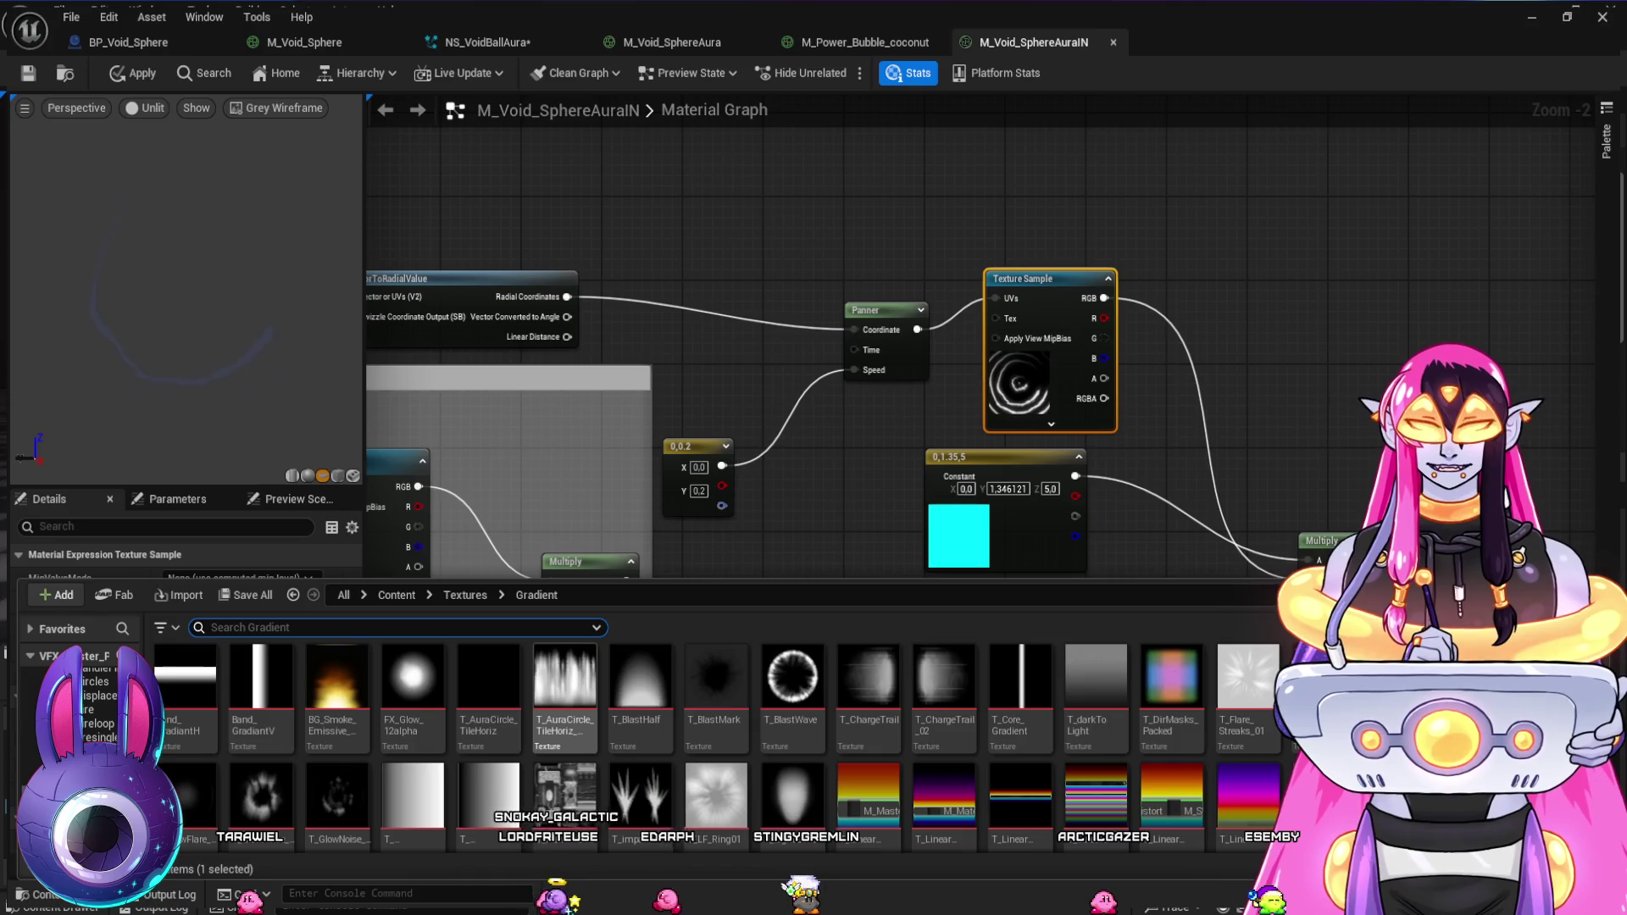
key("alt+Left")
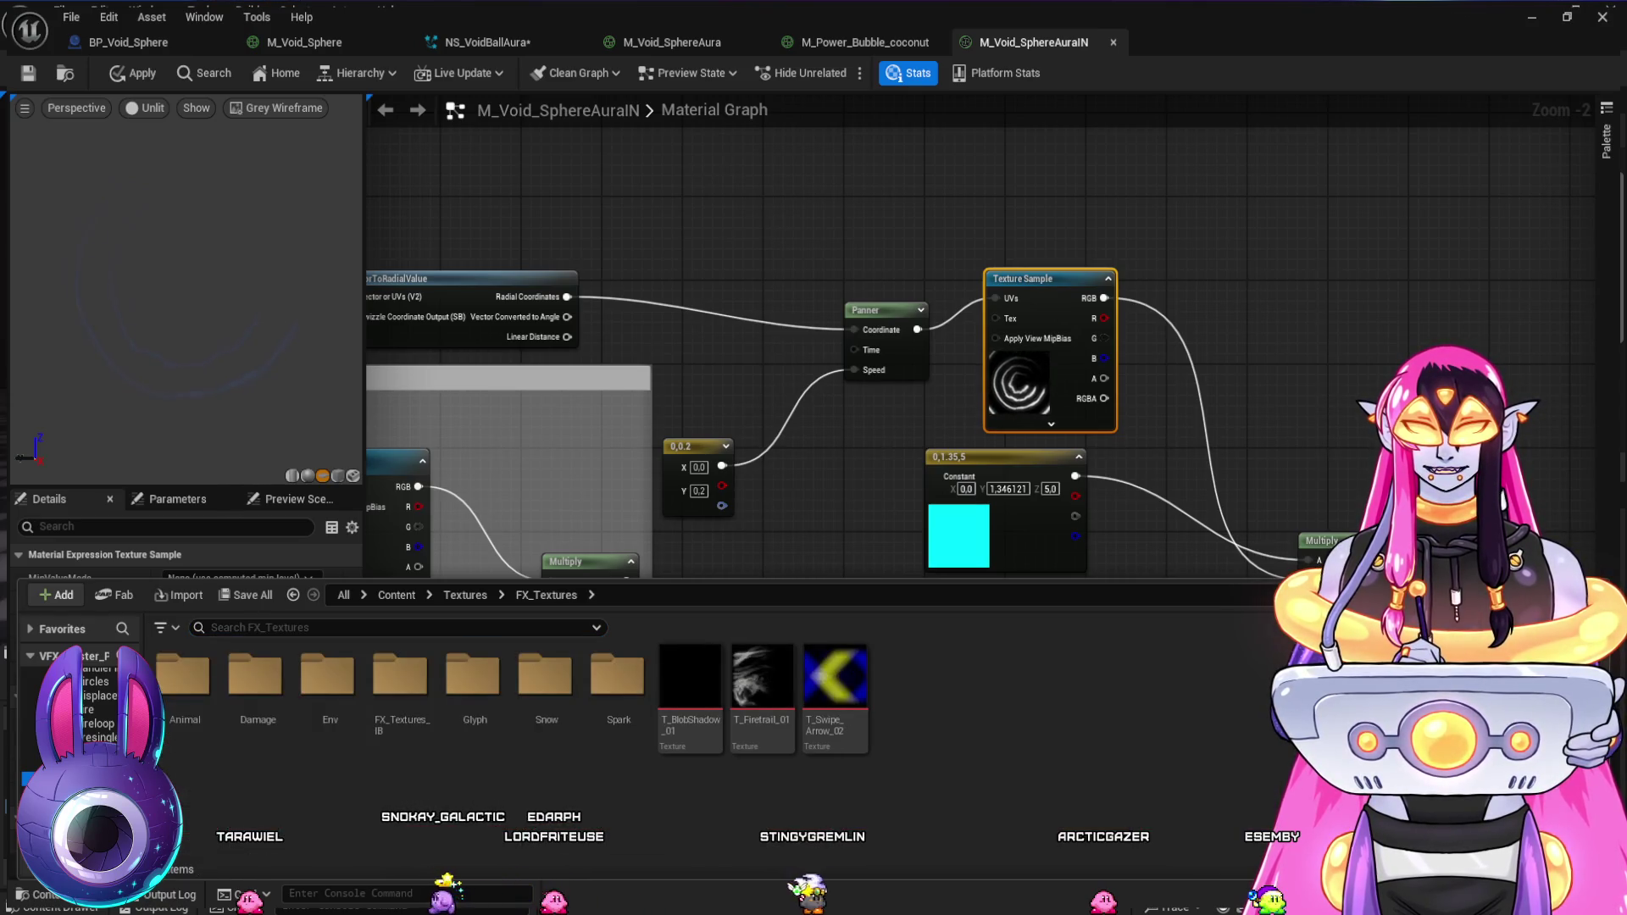
key("alt+Left")
key("alt+Left")
key("alt+Left")
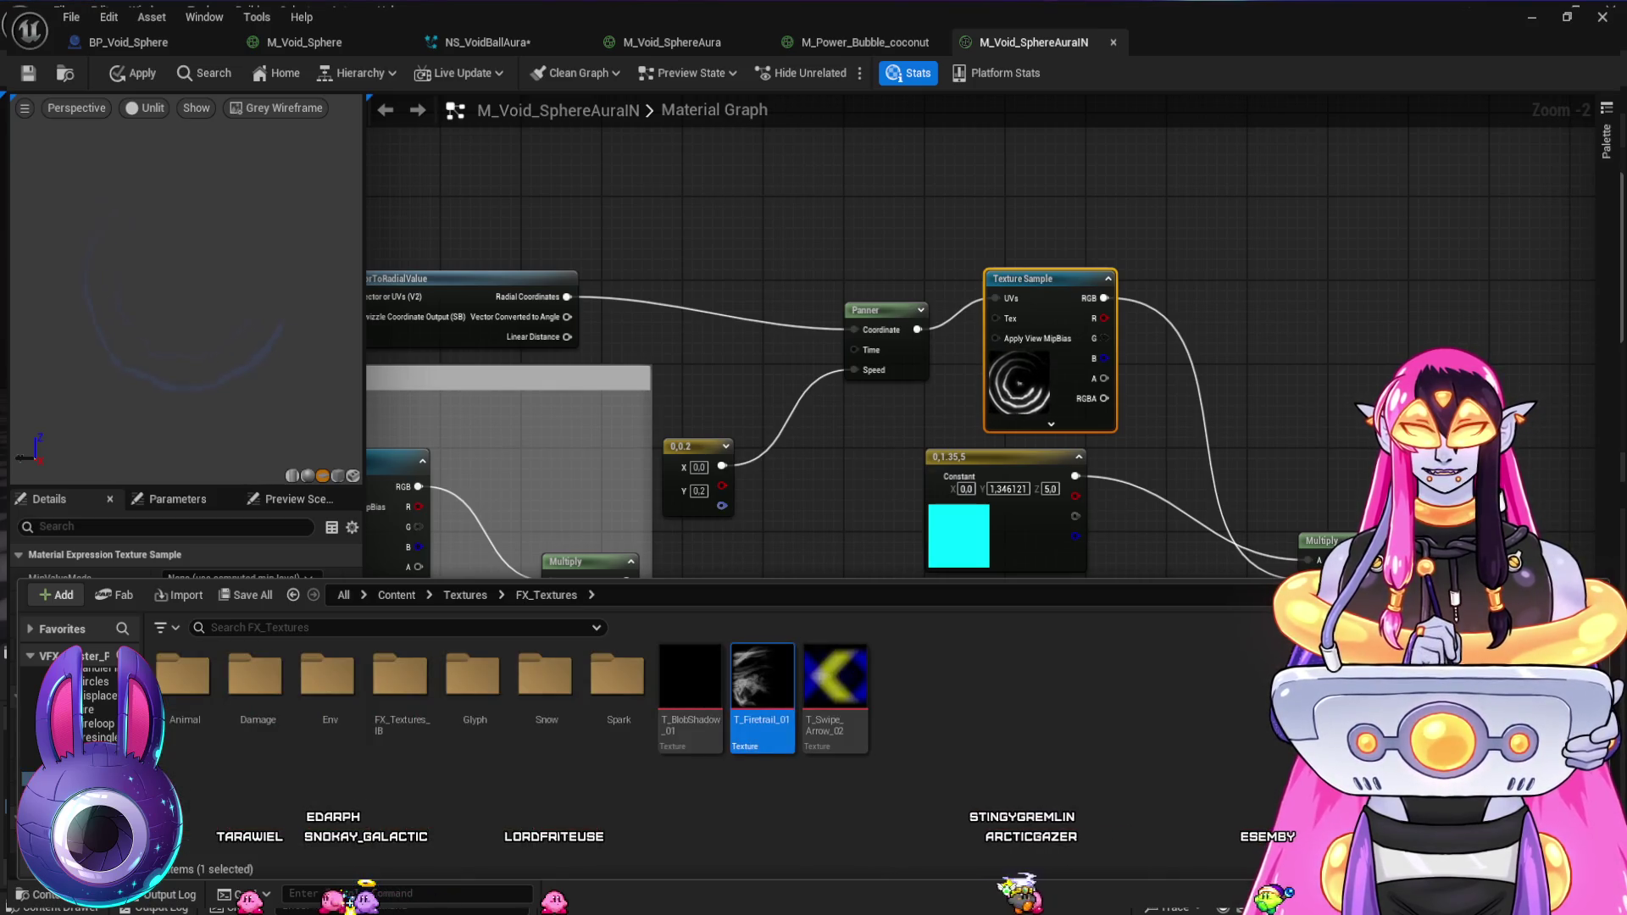
key("ctrl+space")
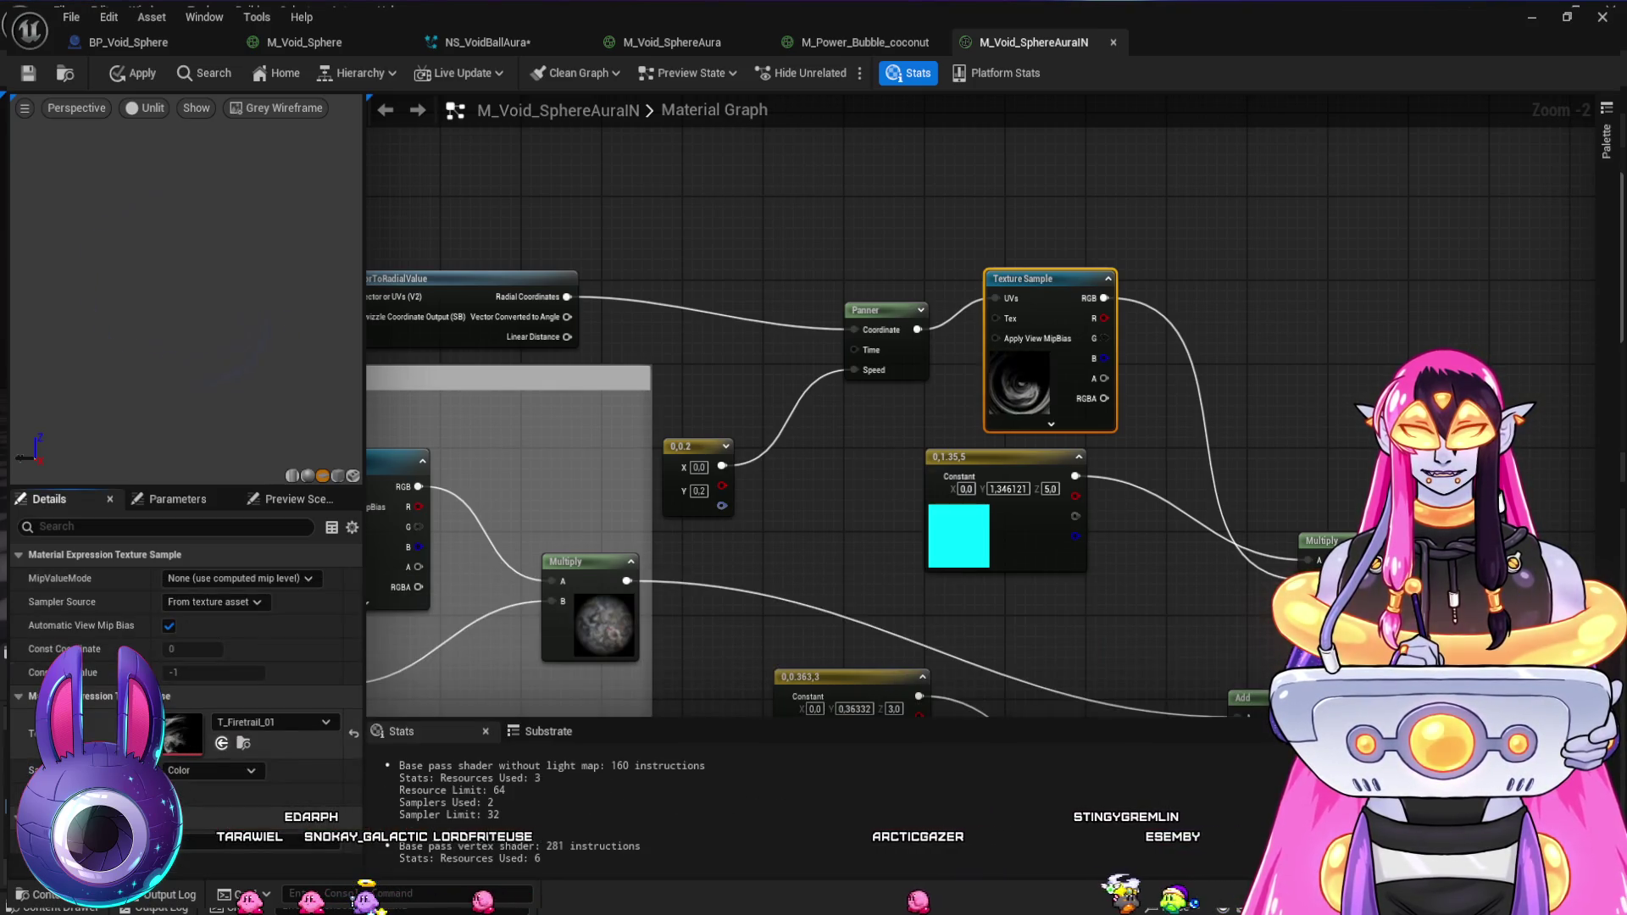
key("ctrl+space")
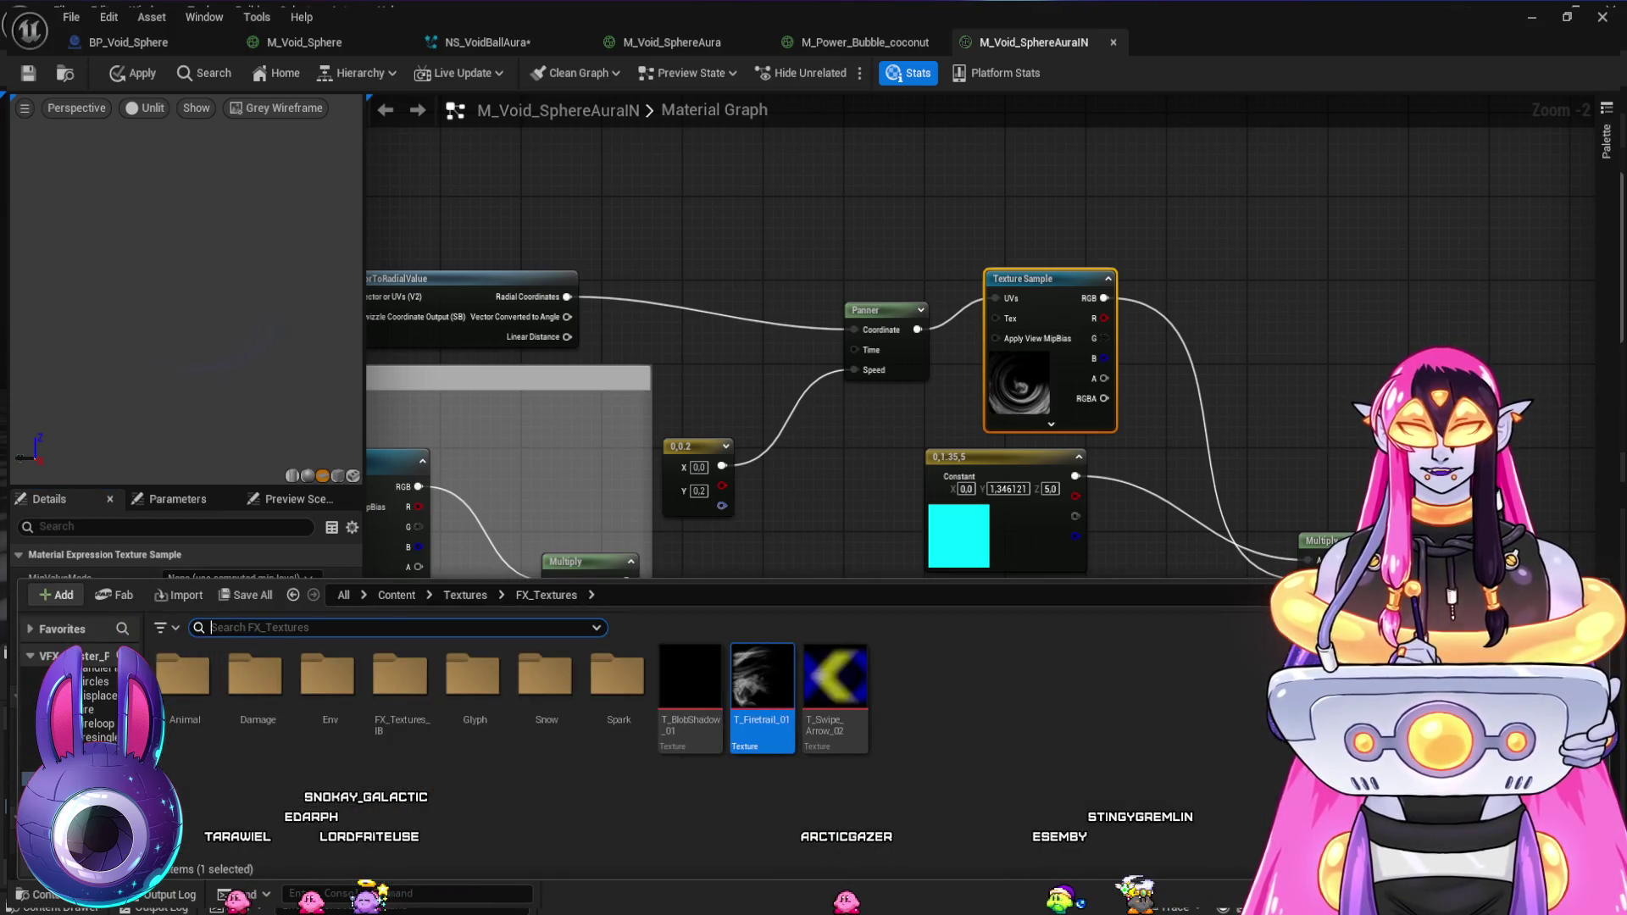
key("alt+Right")
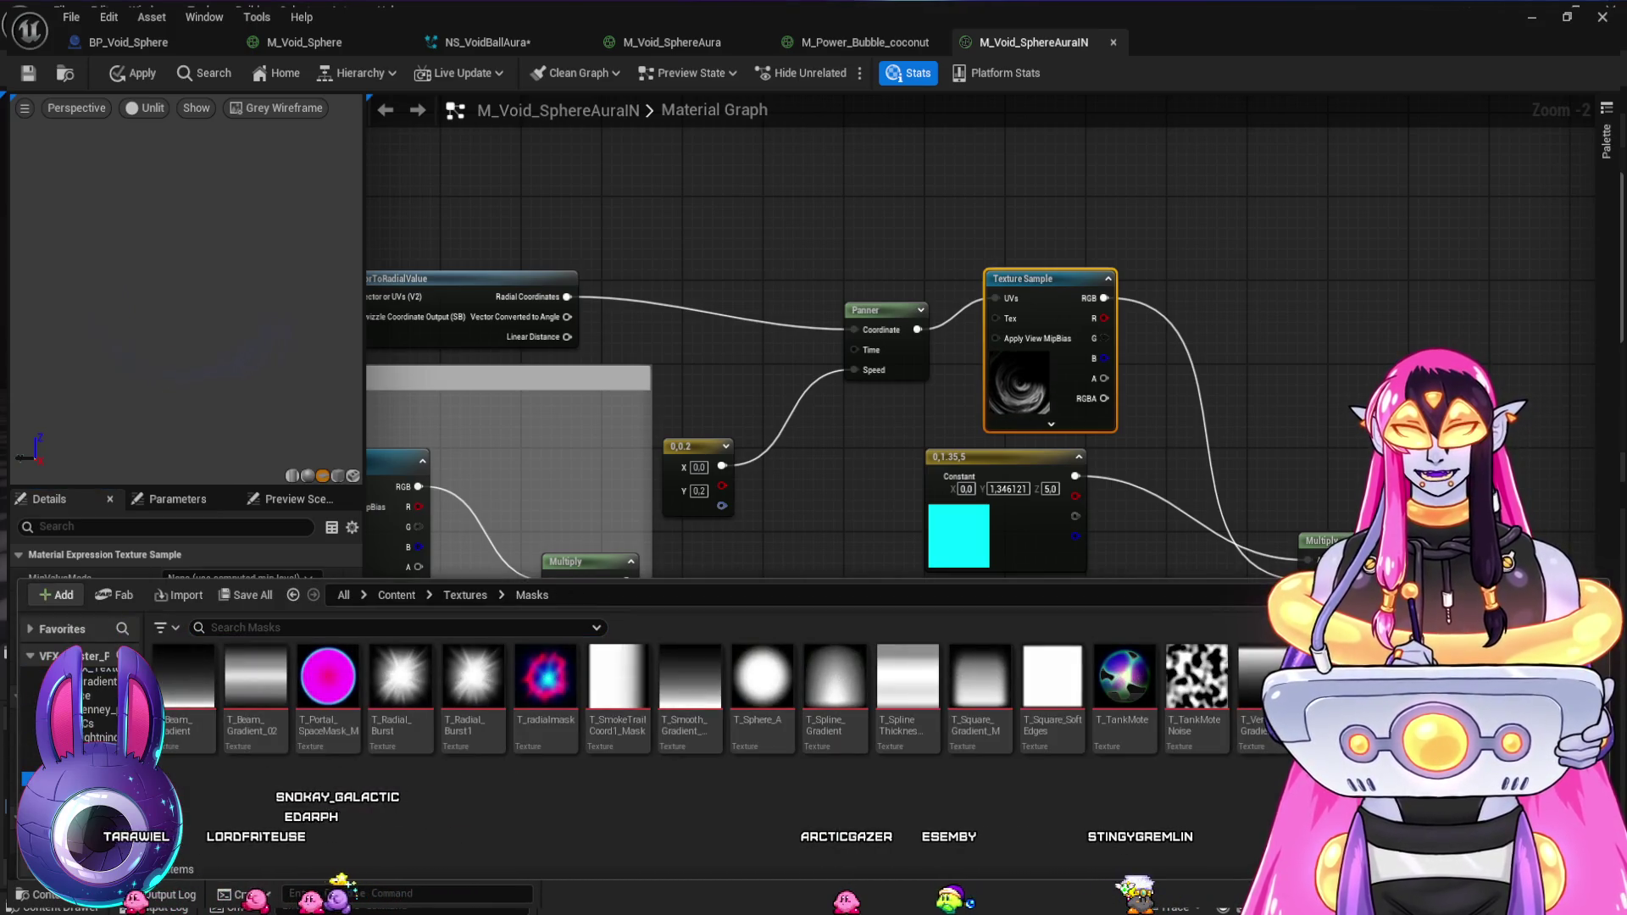
key("alt+Right")
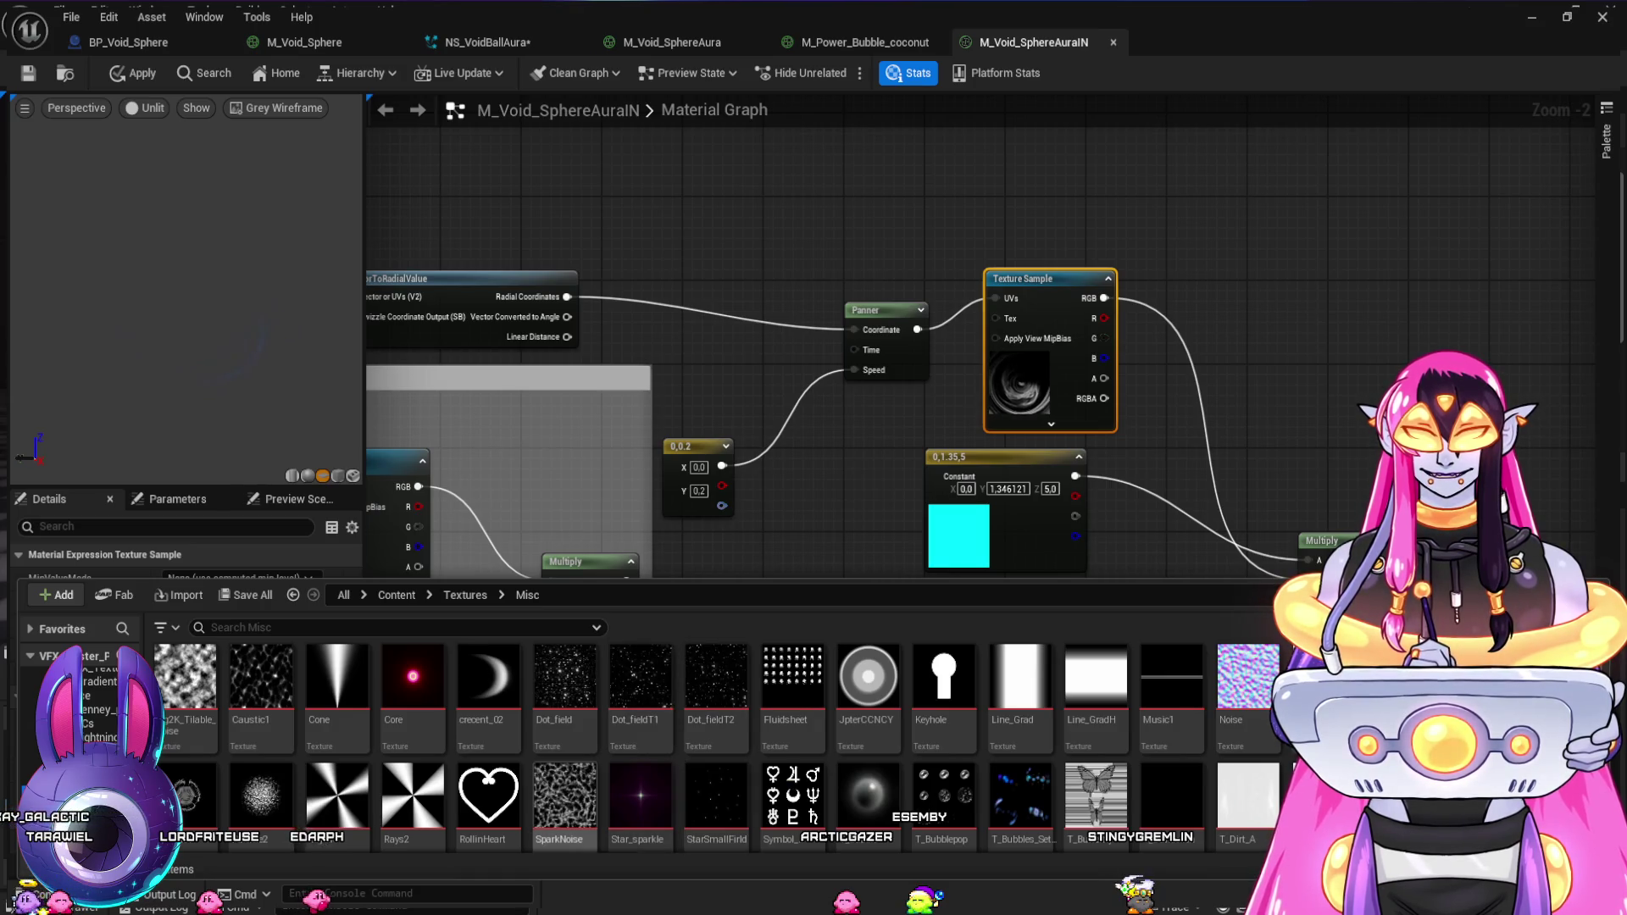
scroll(593, 762, "down", 3)
scroll(641, 737, "down", 2)
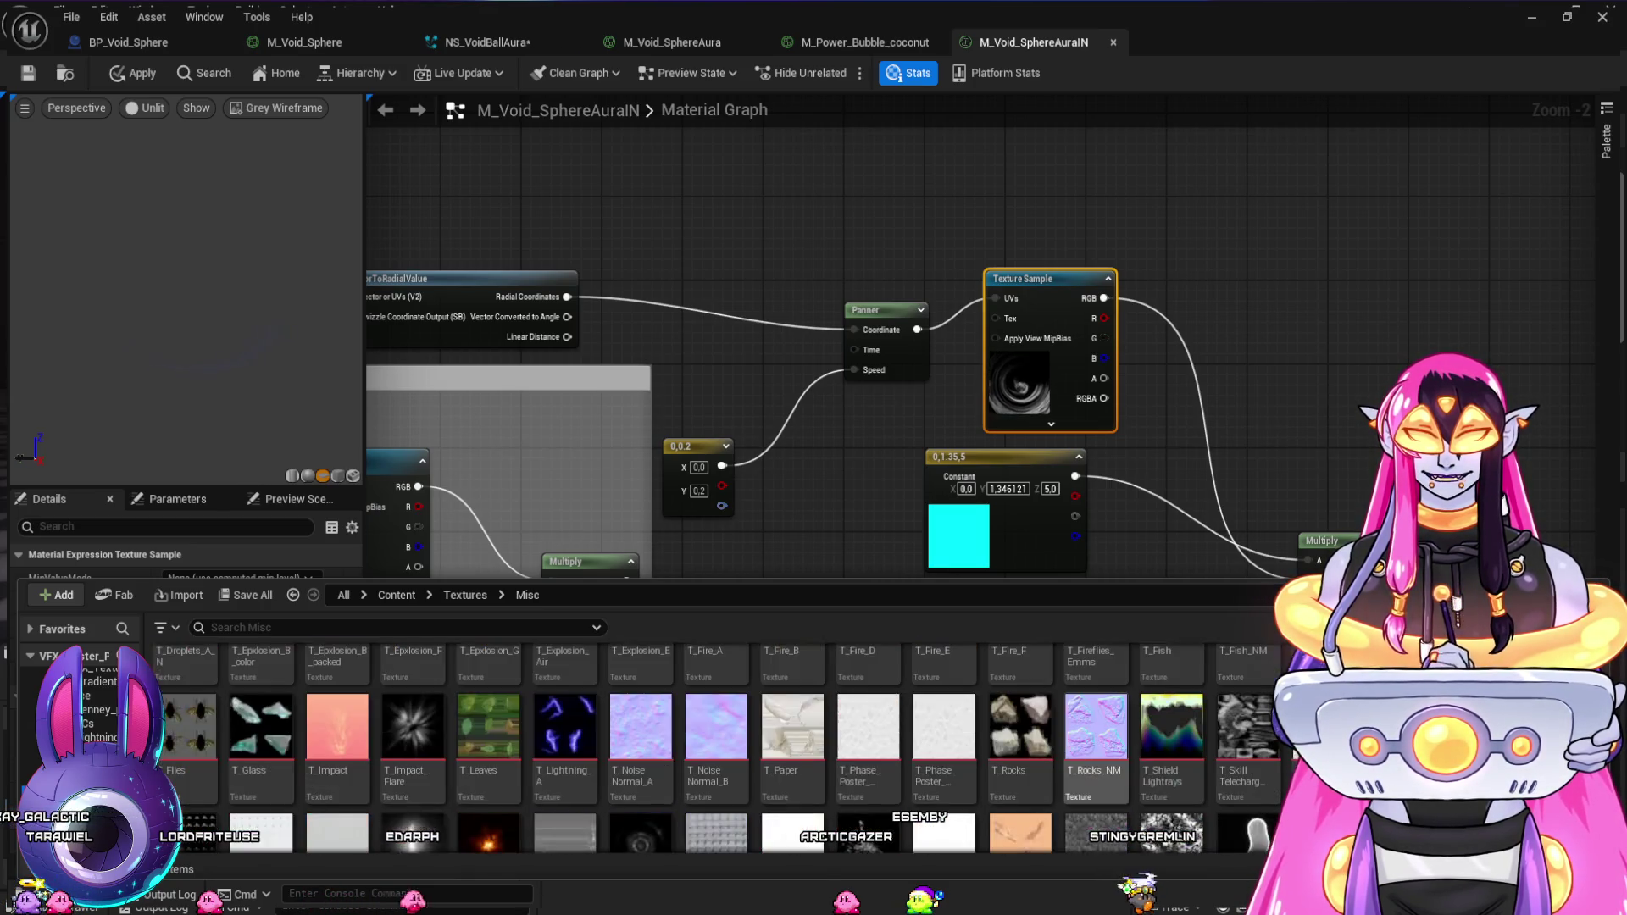
scroll(640, 737, "down", 3)
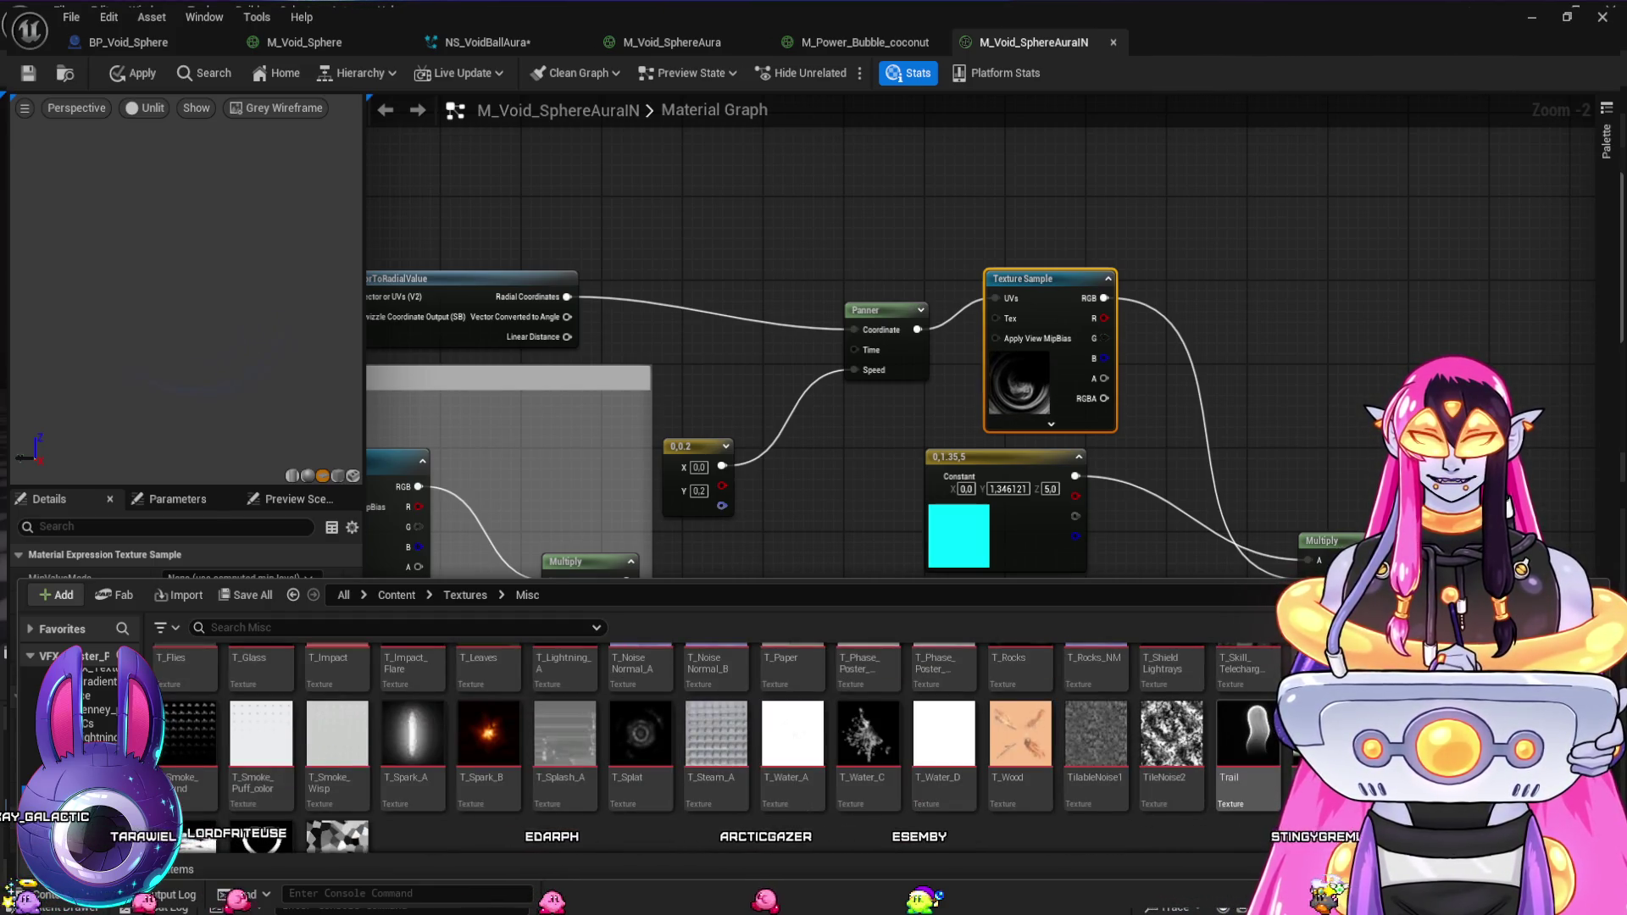
mouse_move(1247, 737)
left_mouse_down()
mouse_move(593, 678)
mouse_move(189, 730)
left_mouse_up()
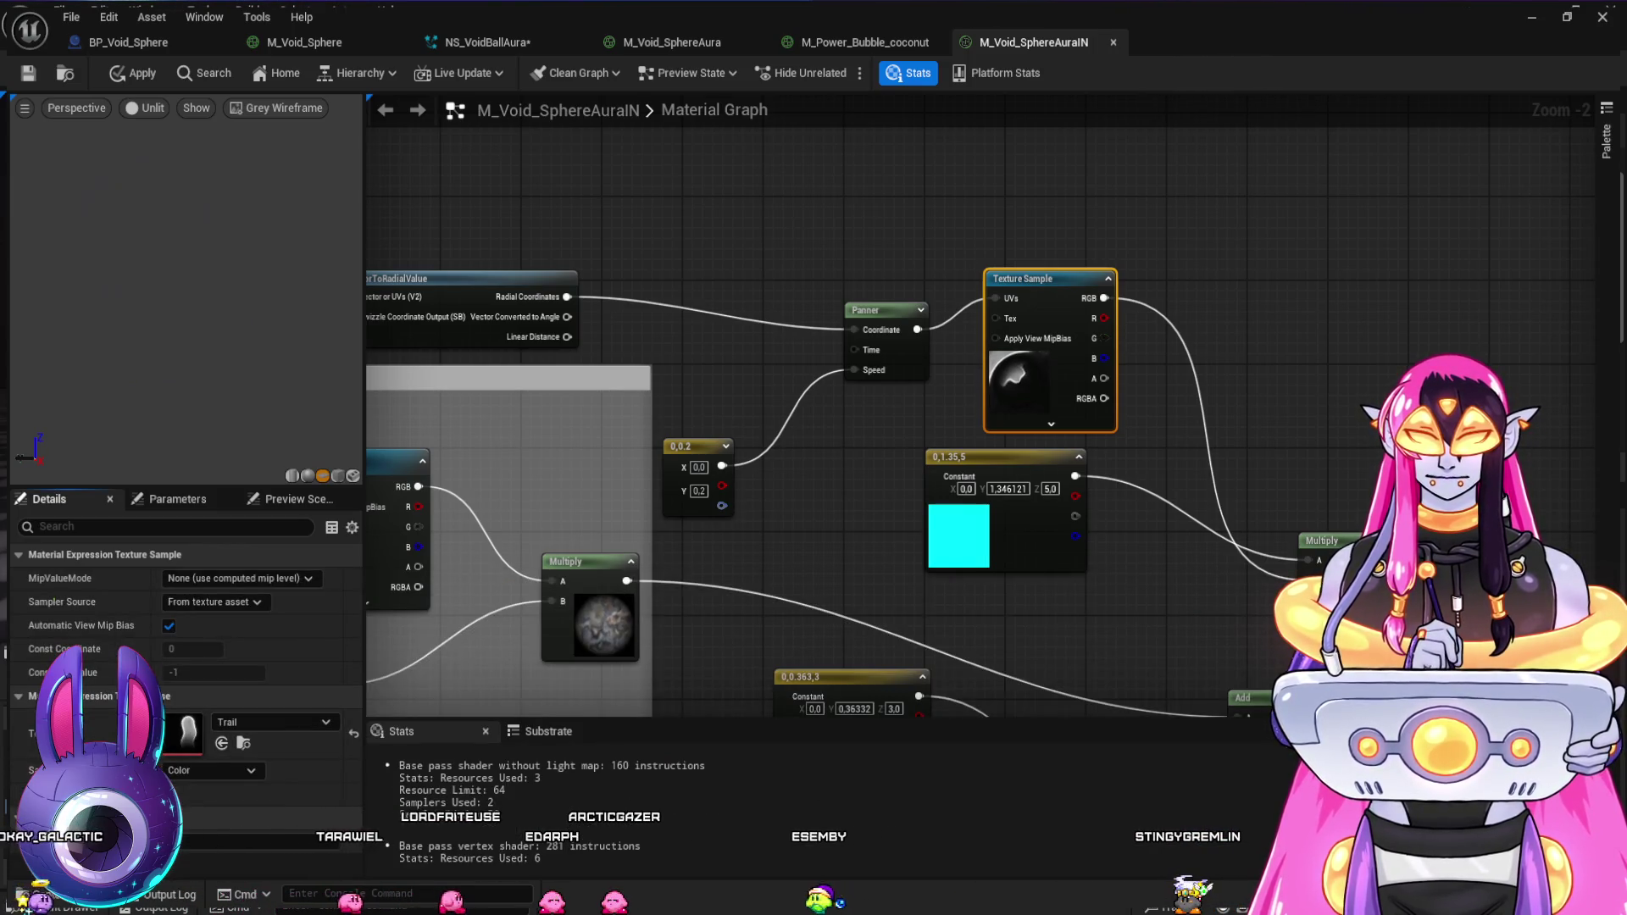
key("ctrl+space")
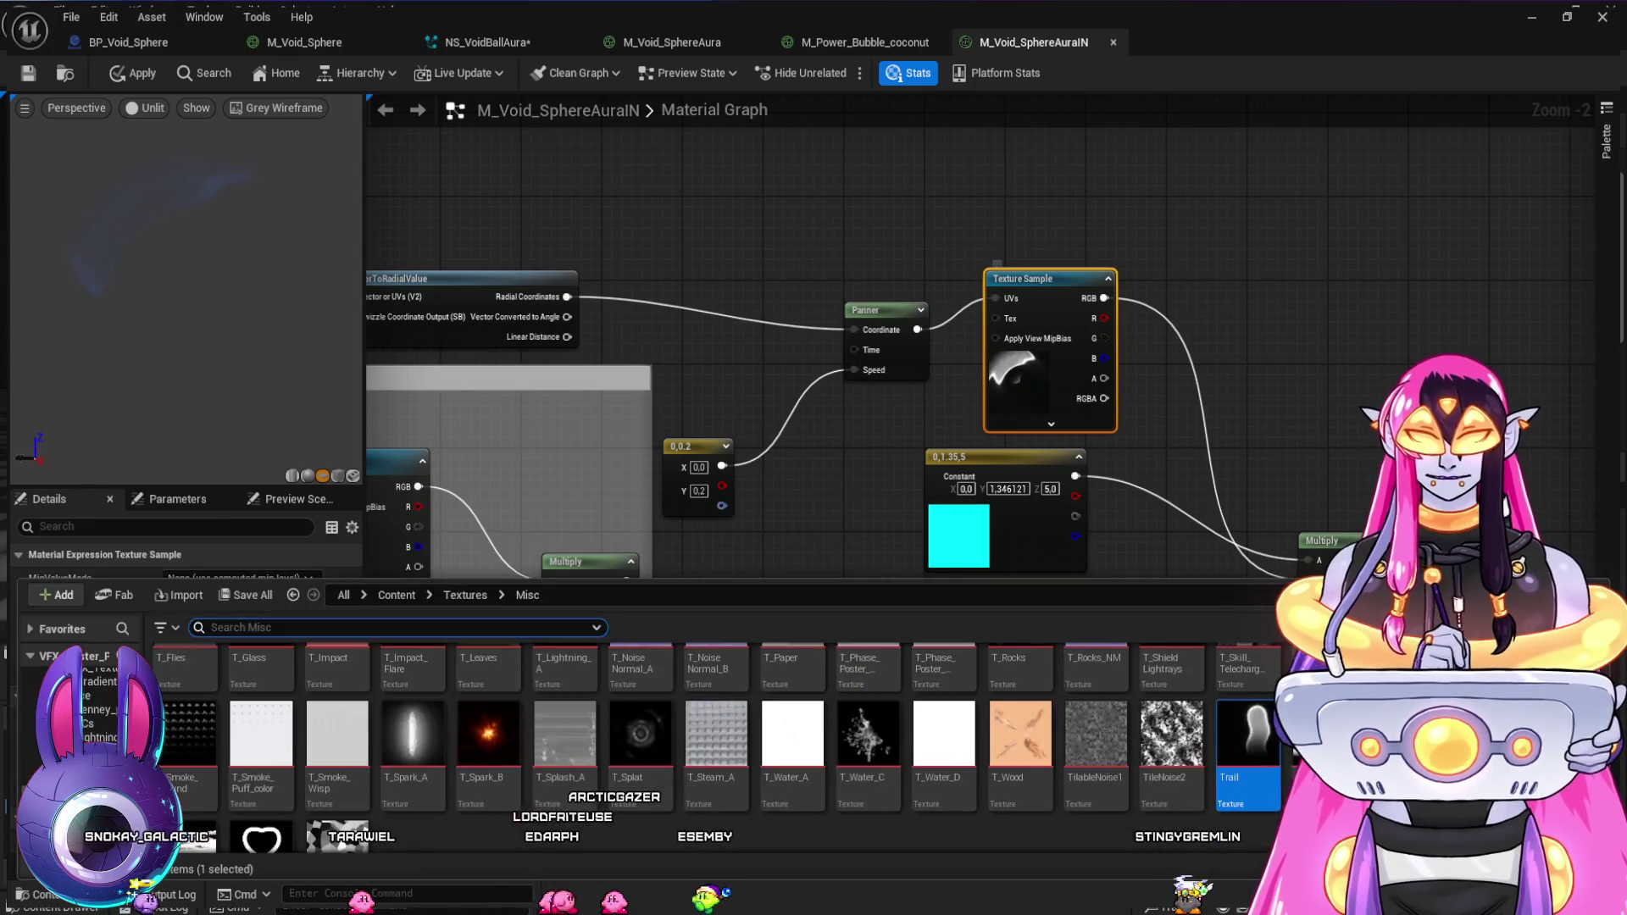
scroll(678, 746, "down", 1)
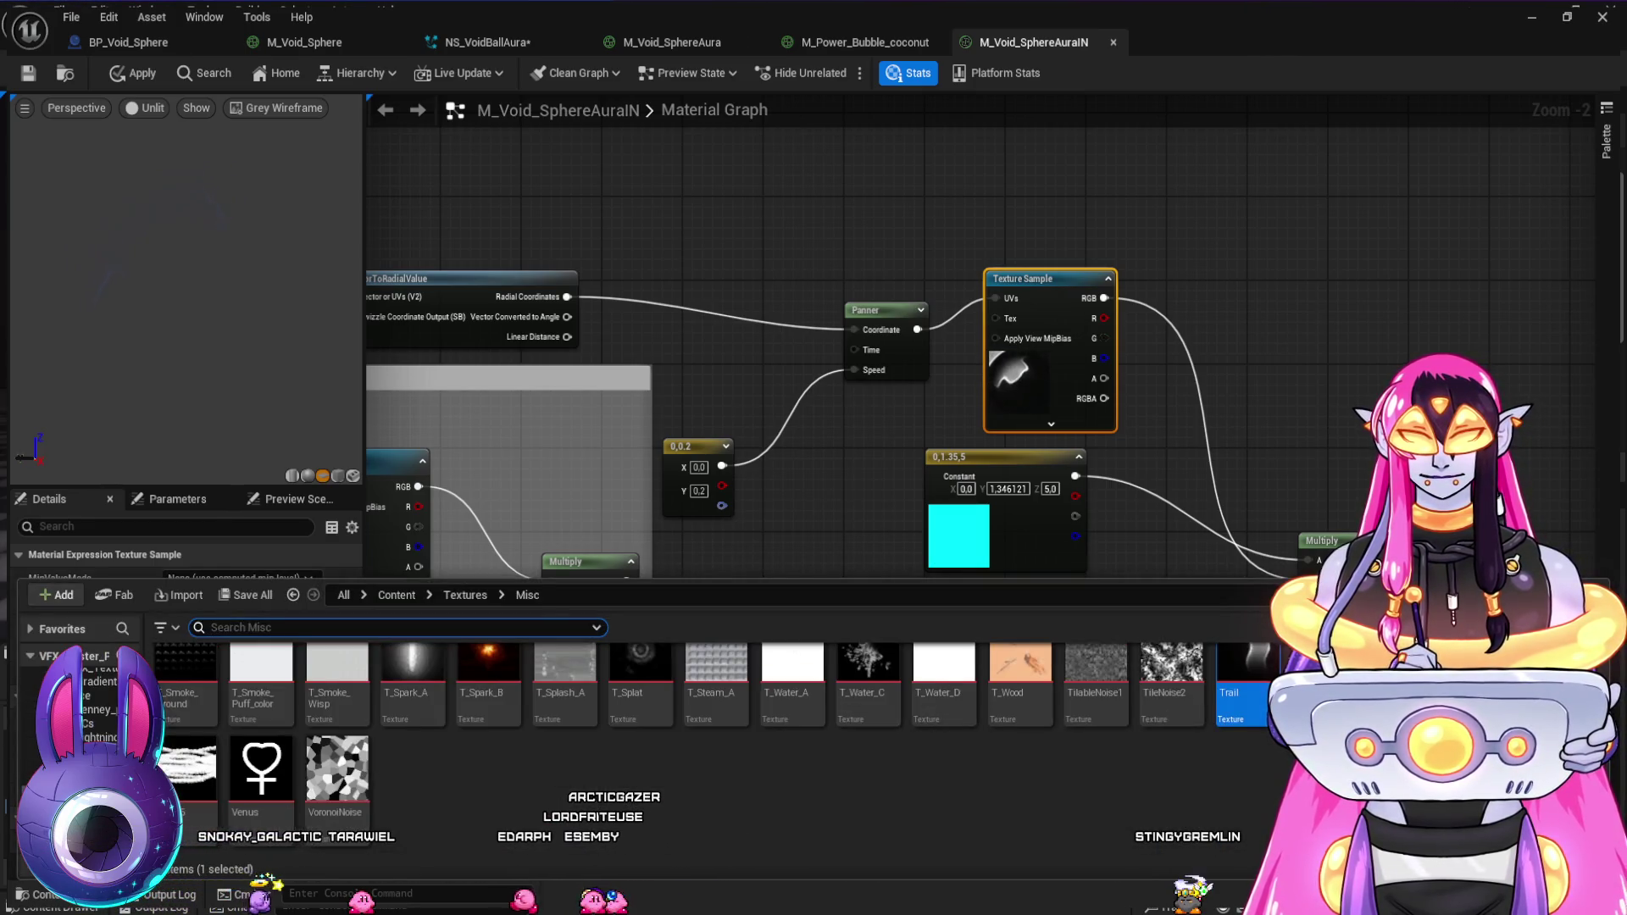
left_click(94, 695)
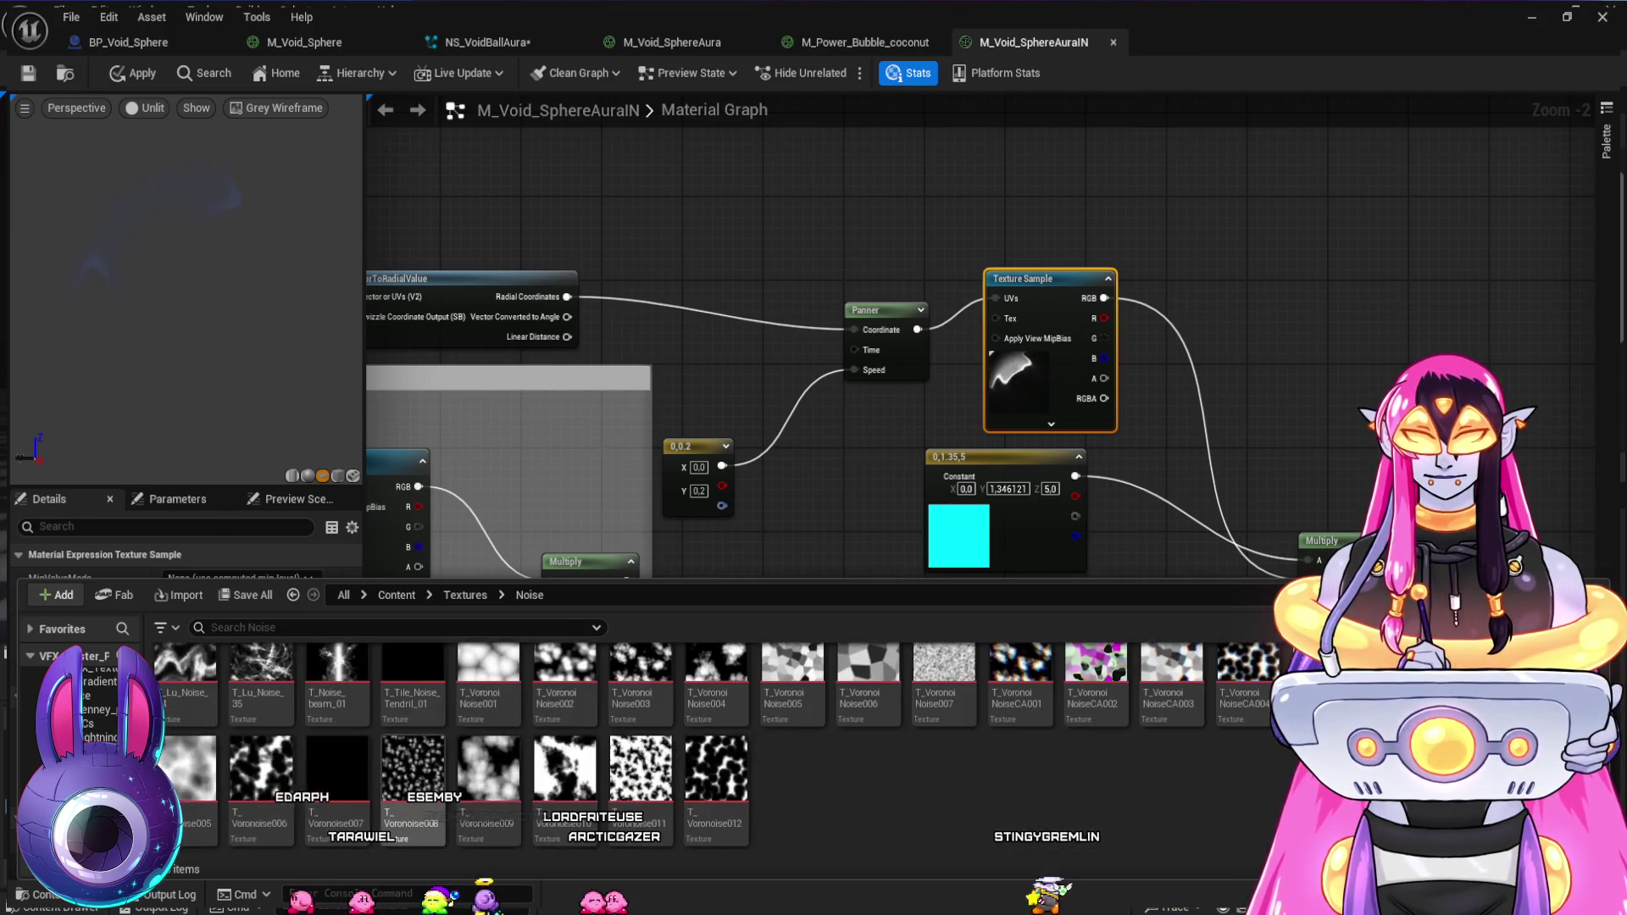
key("ctrl+space")
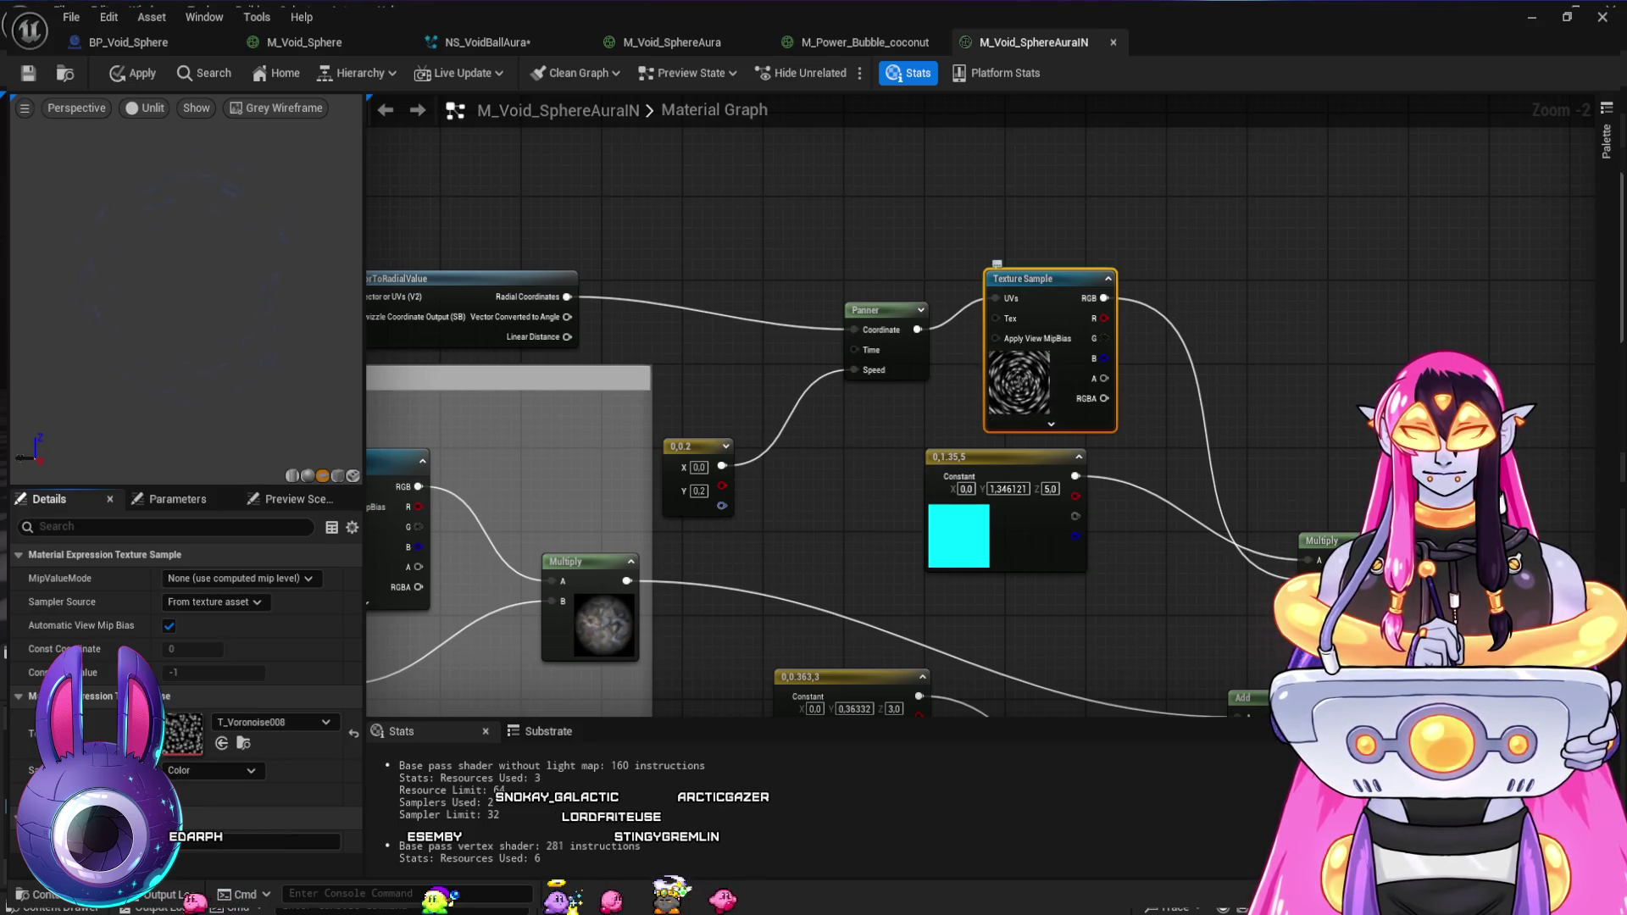
left_click_drag(1017, 424, 862, 308)
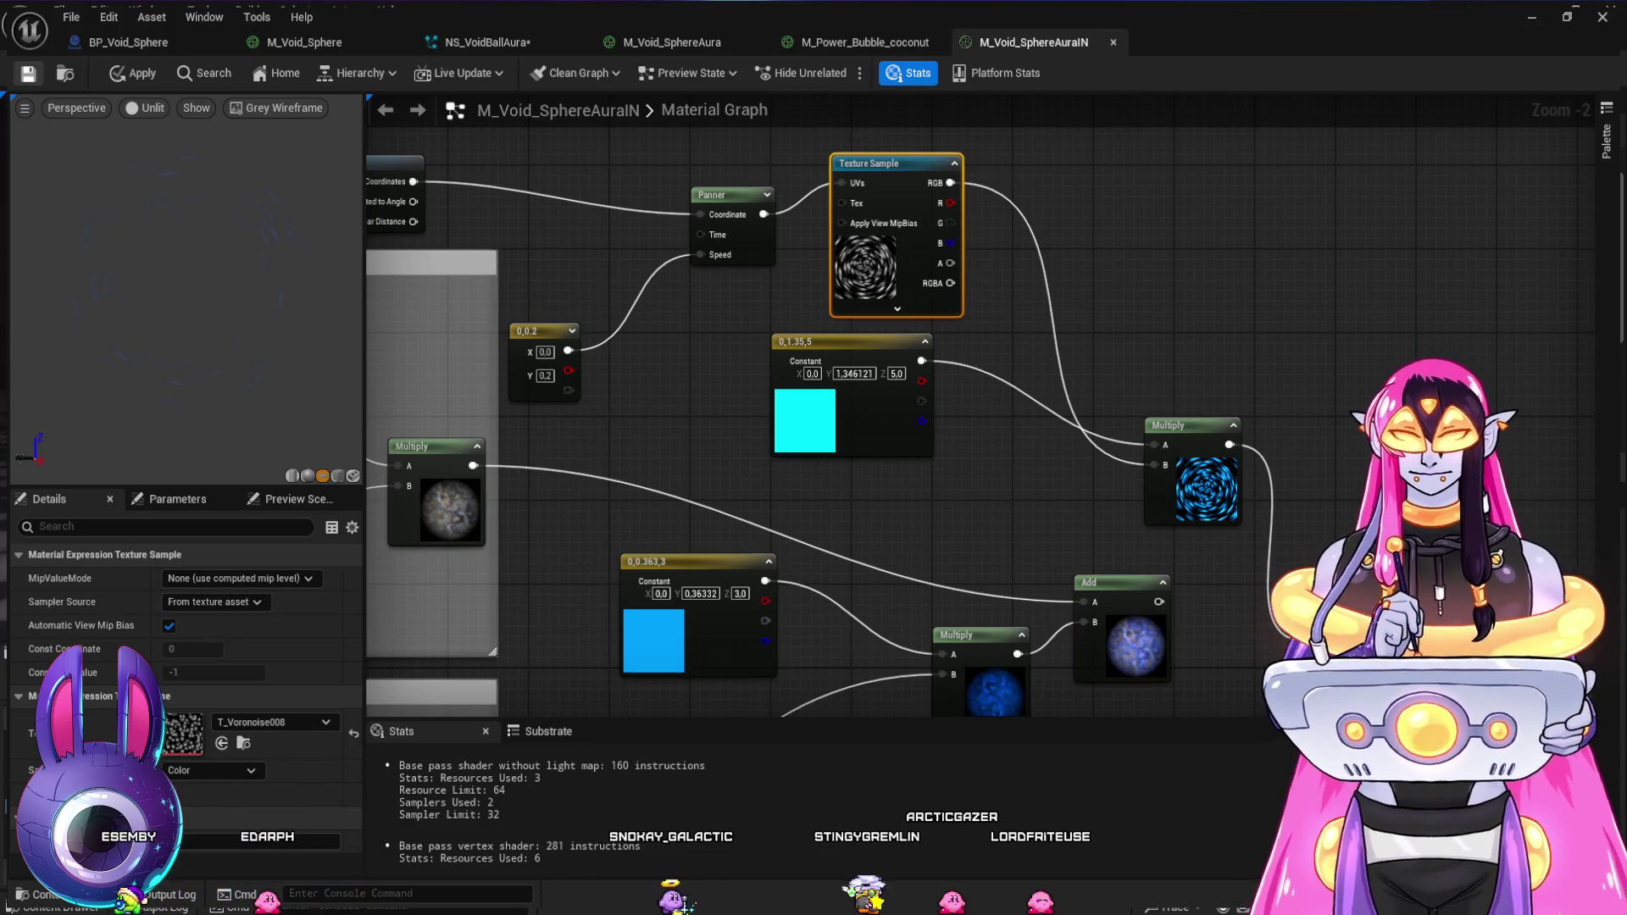
- Duplicate the SingleInfinite emitter in NS_VoidBallAura and give the copy the M_Void_SphereAuraIN material
left_click(487, 41)
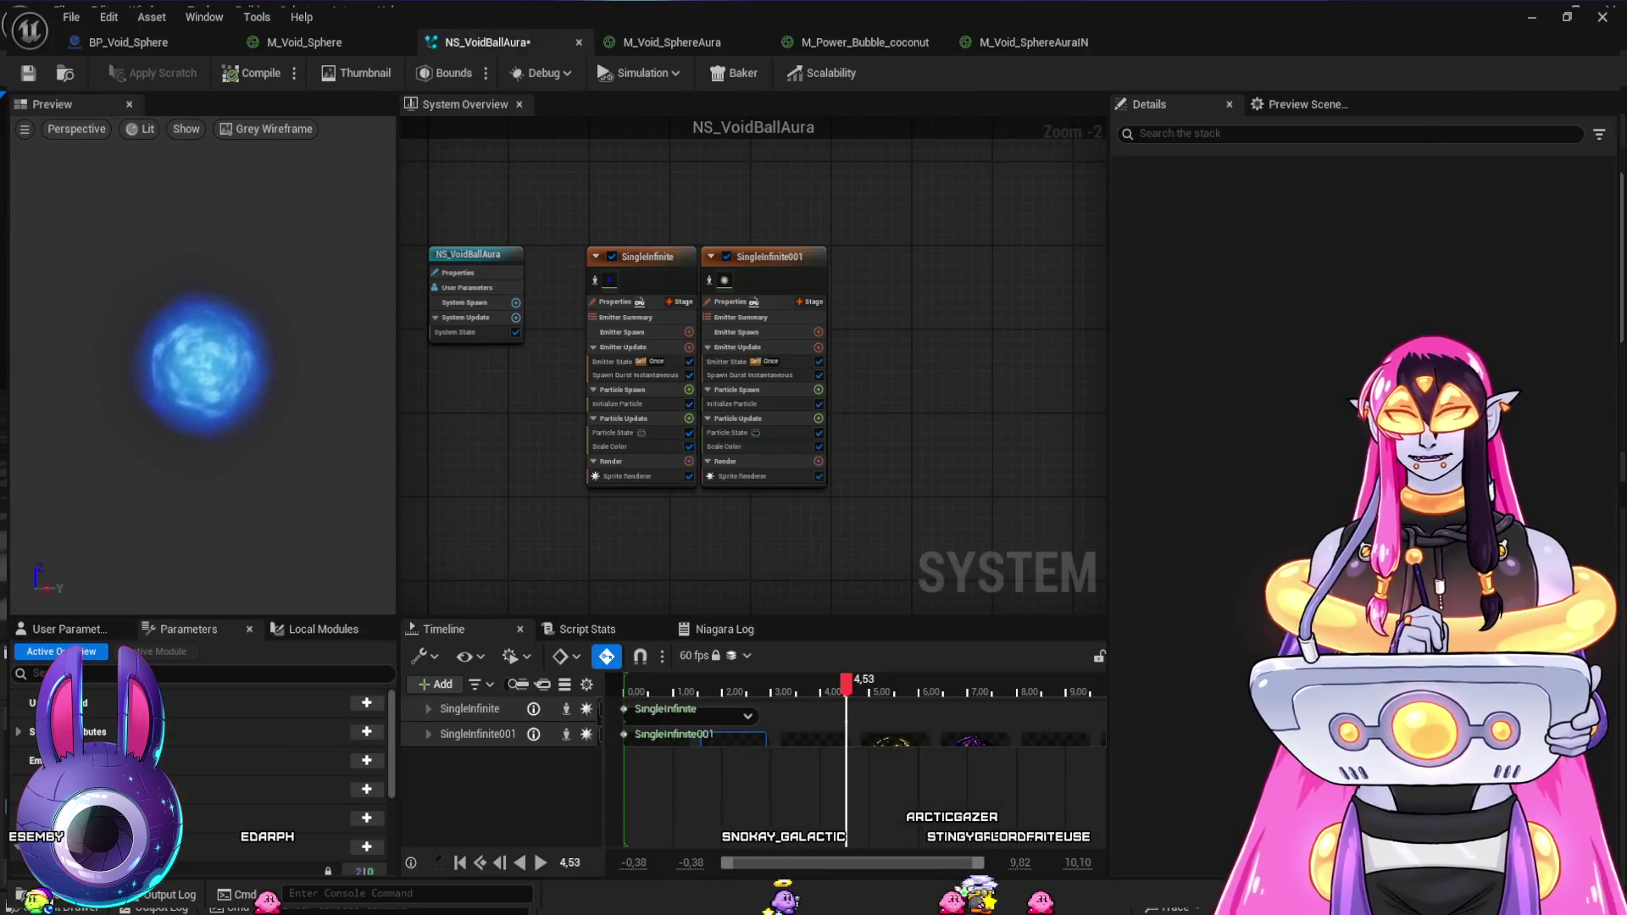
left_click_drag(928, 460, 857, 447)
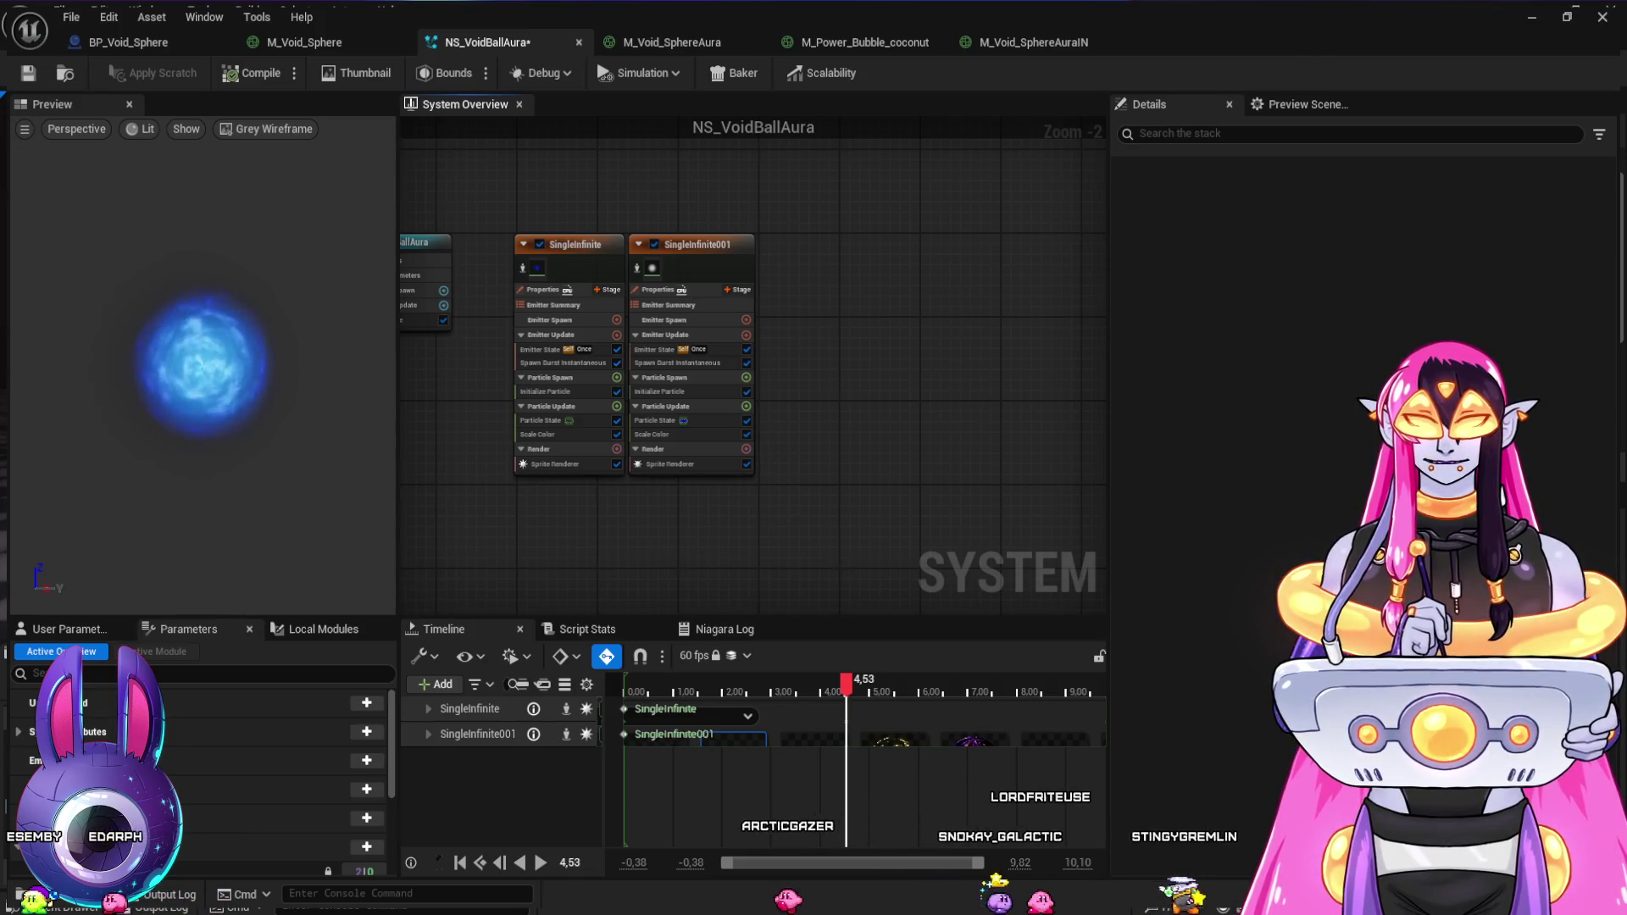
left_click(569, 244)
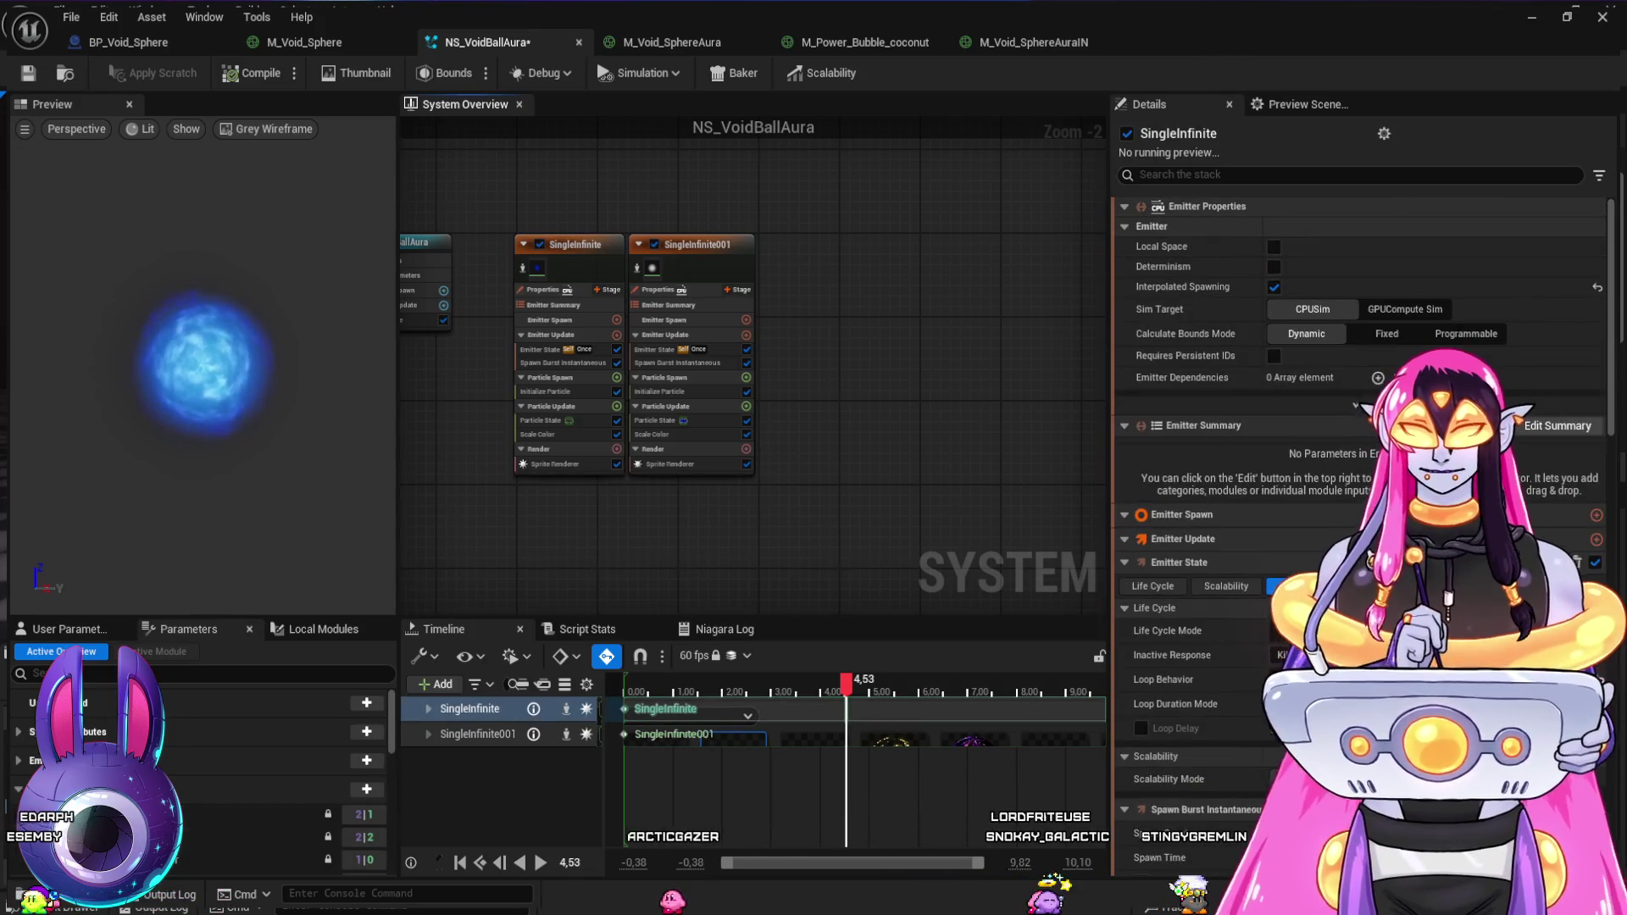
key("ctrl+d")
left_click(1351, 275)
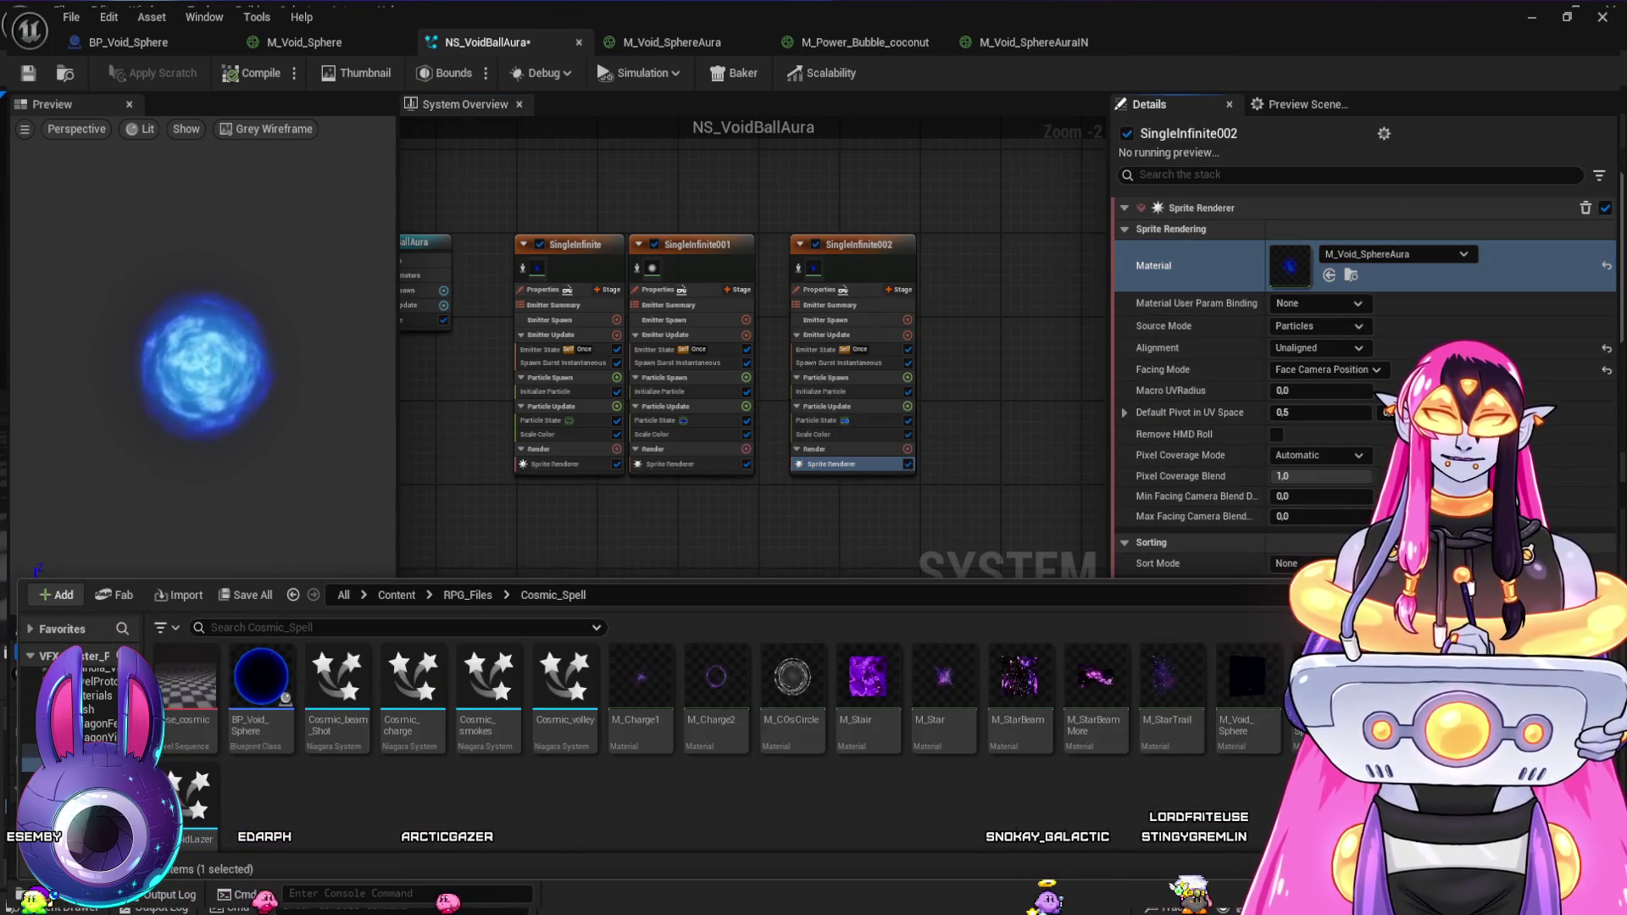
left_click(1328, 275)
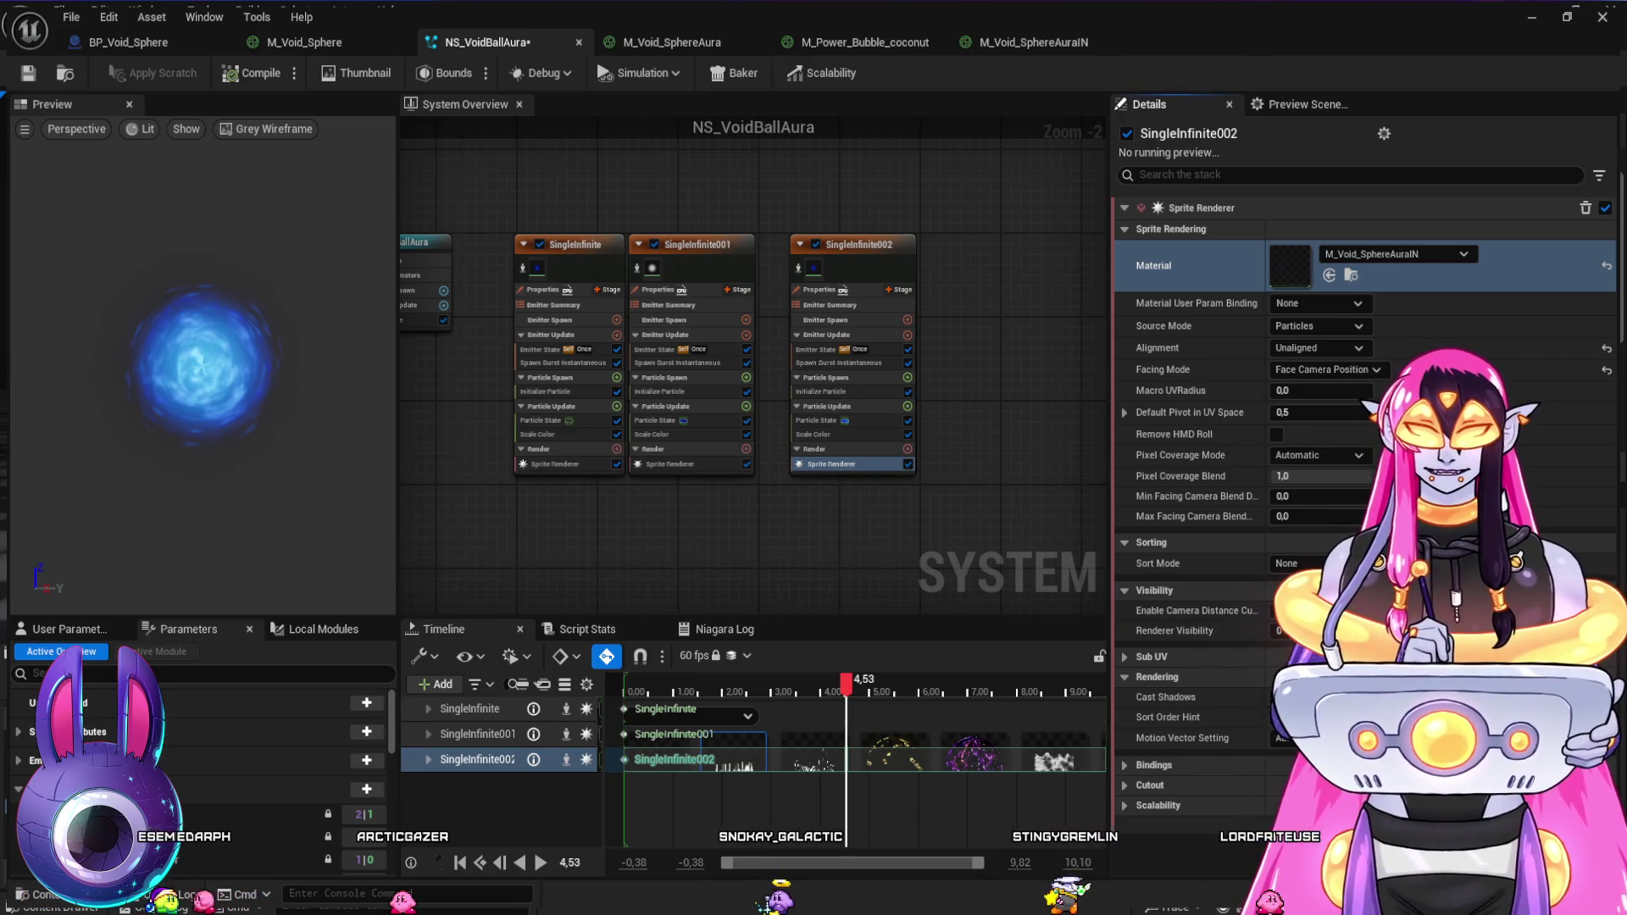
- Add a Camera Offset module to the new emitter with an offset of about 20
key("ctrl+v")
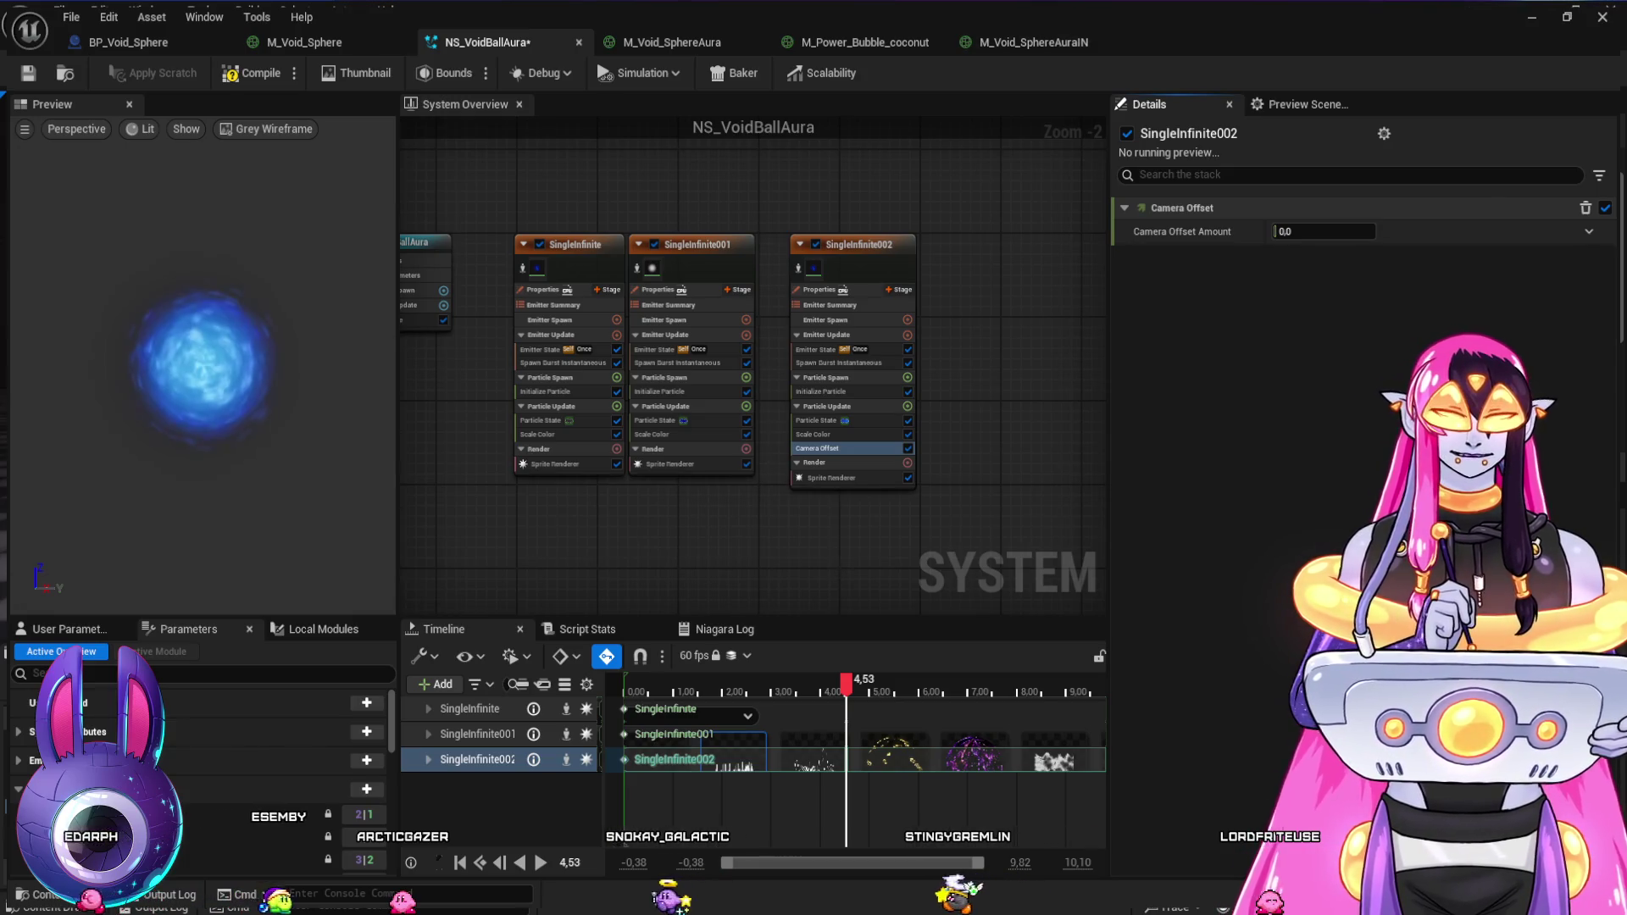
key("super+Down")
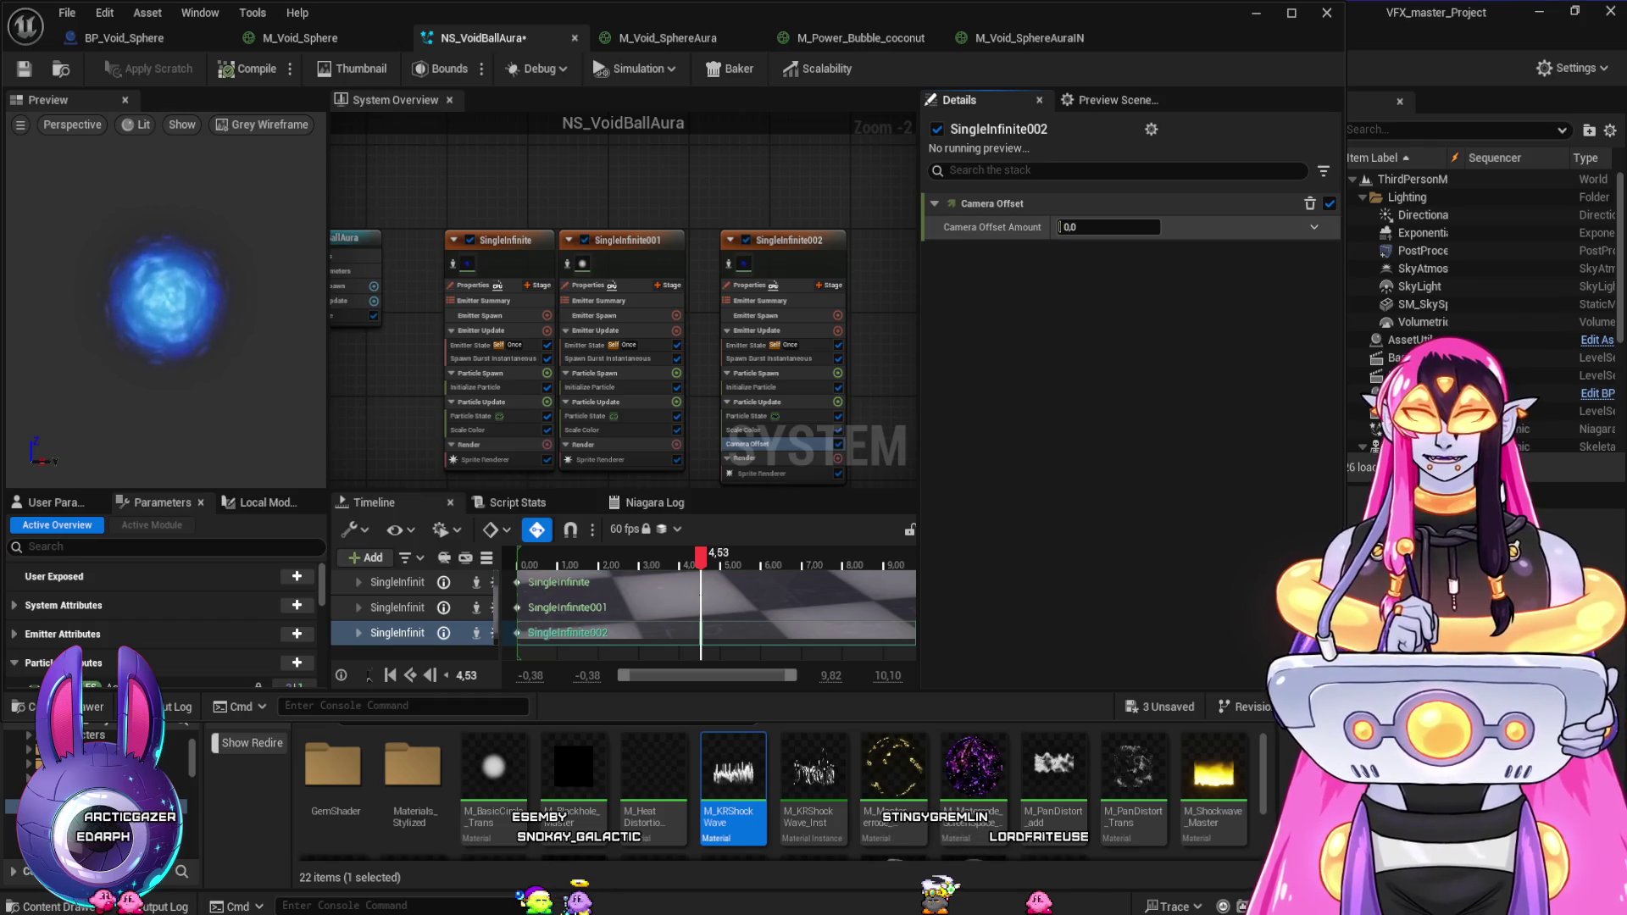
left_click_drag(1108, 227, 1135, 227)
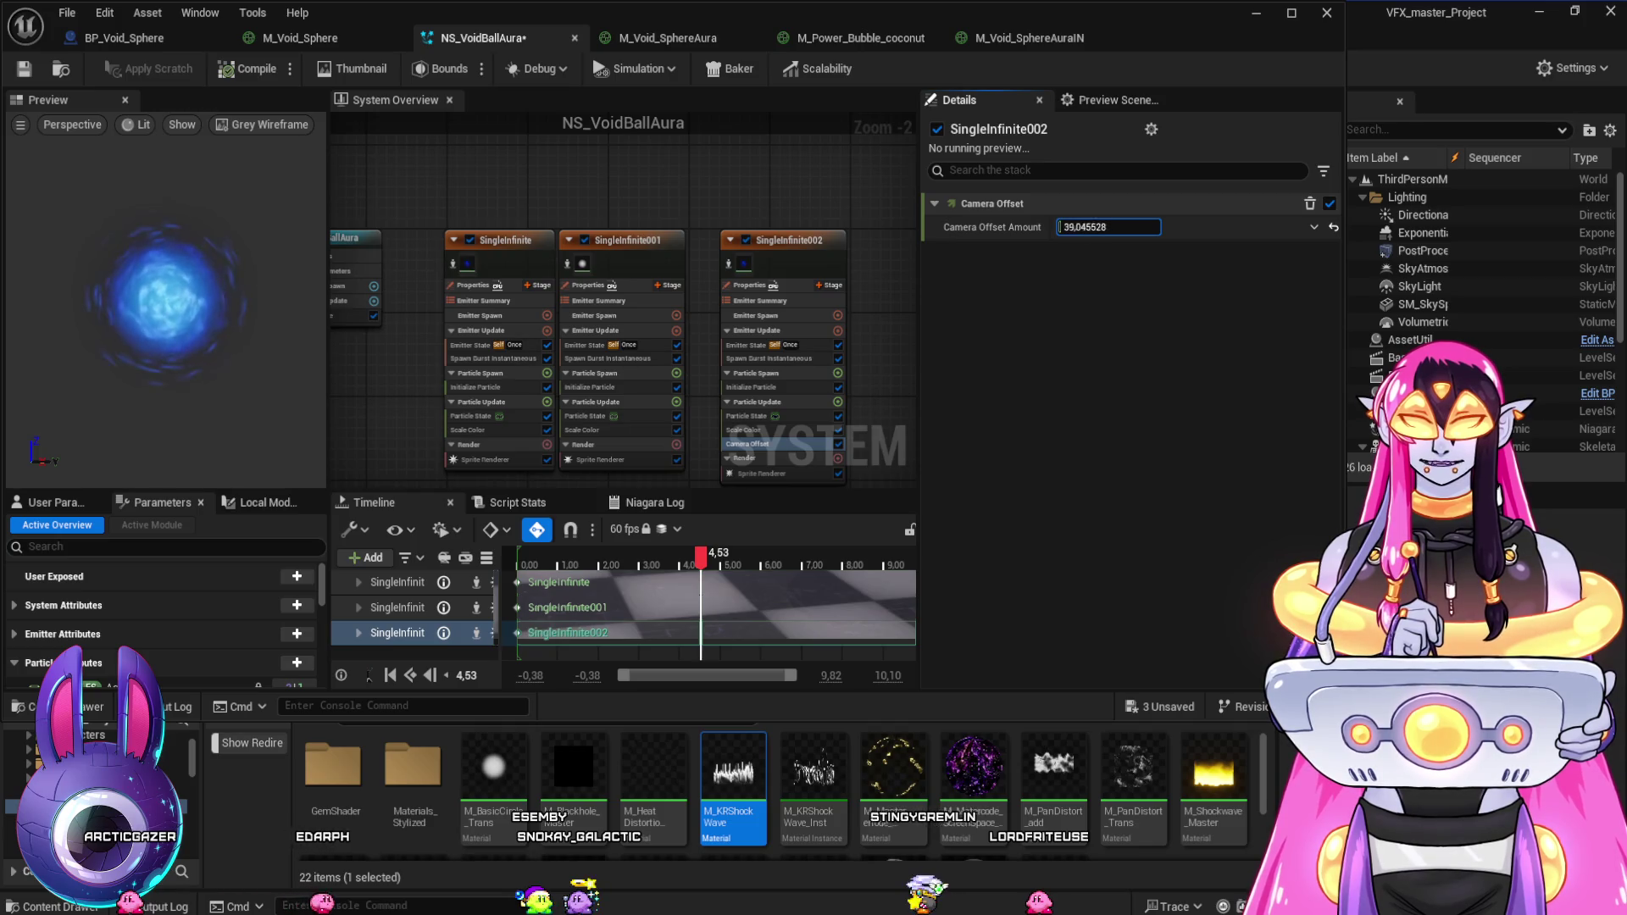
left_click_drag(1135, 227, 1108, 227)
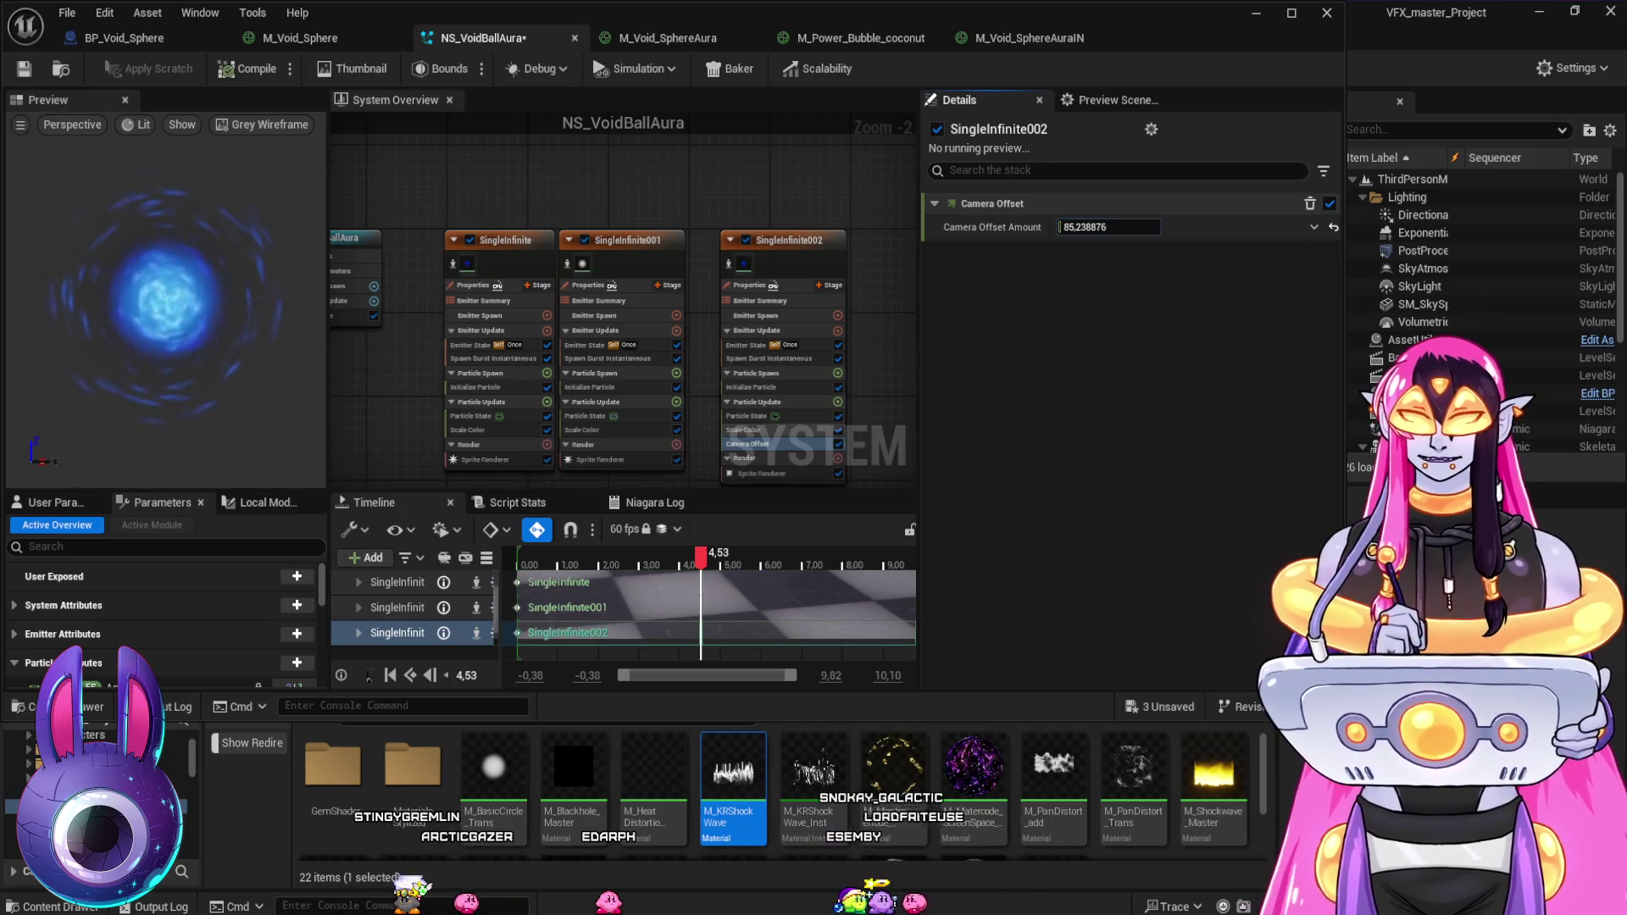
- Tune the camera offset to about 44 and the Uniform Sprite Size to about 124
left_click(762, 387)
left_click(1117, 494)
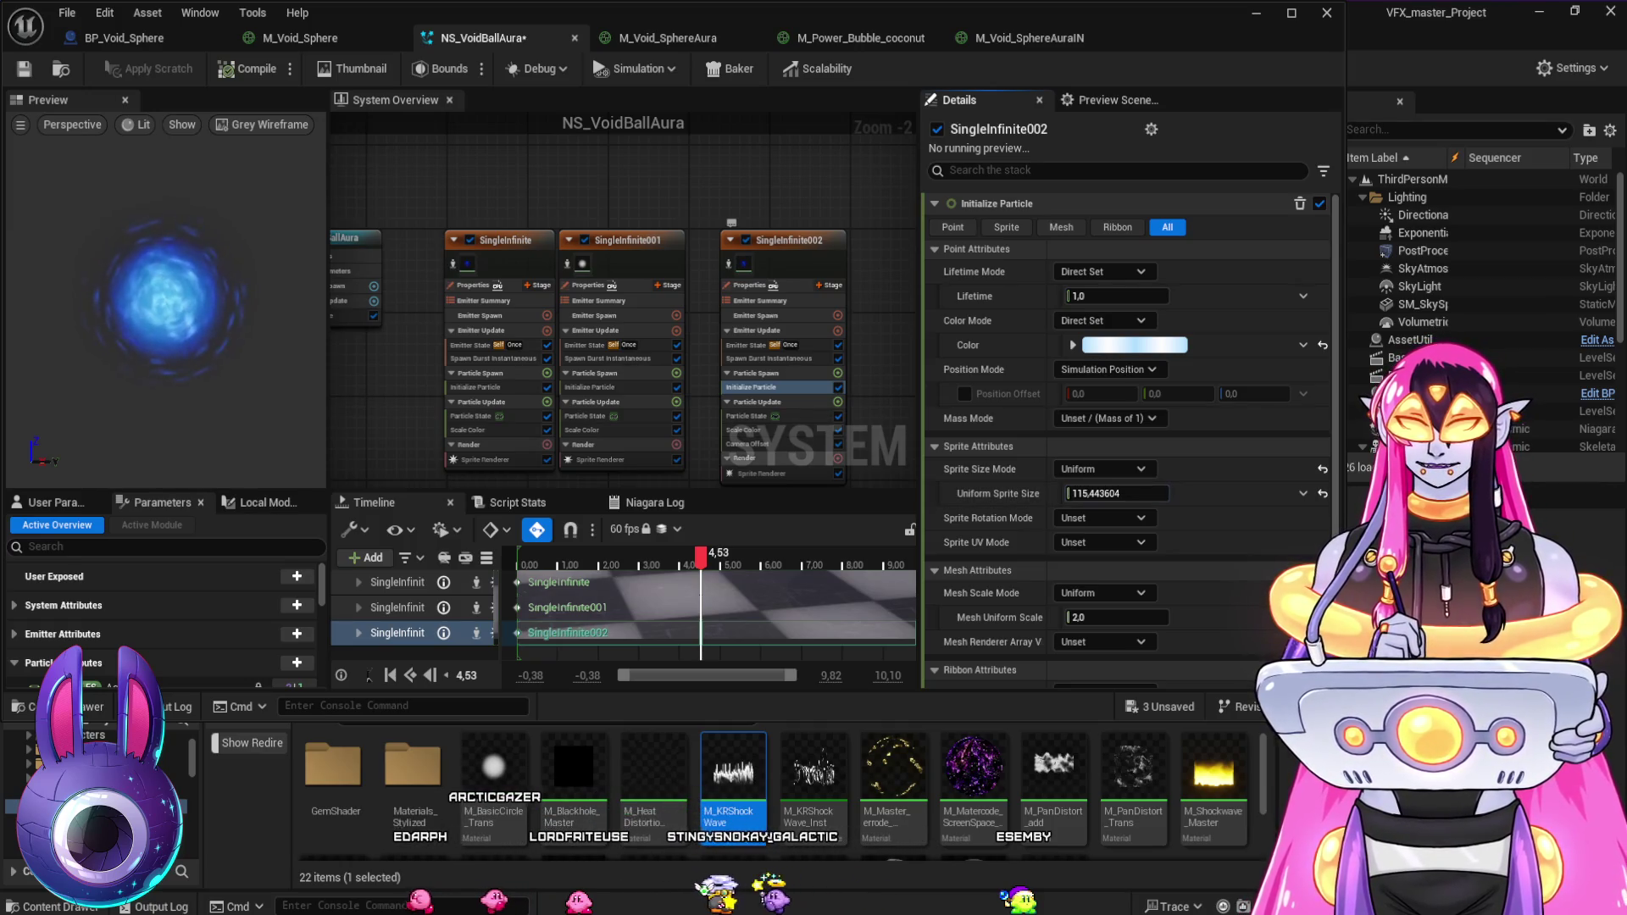
left_click(762, 458)
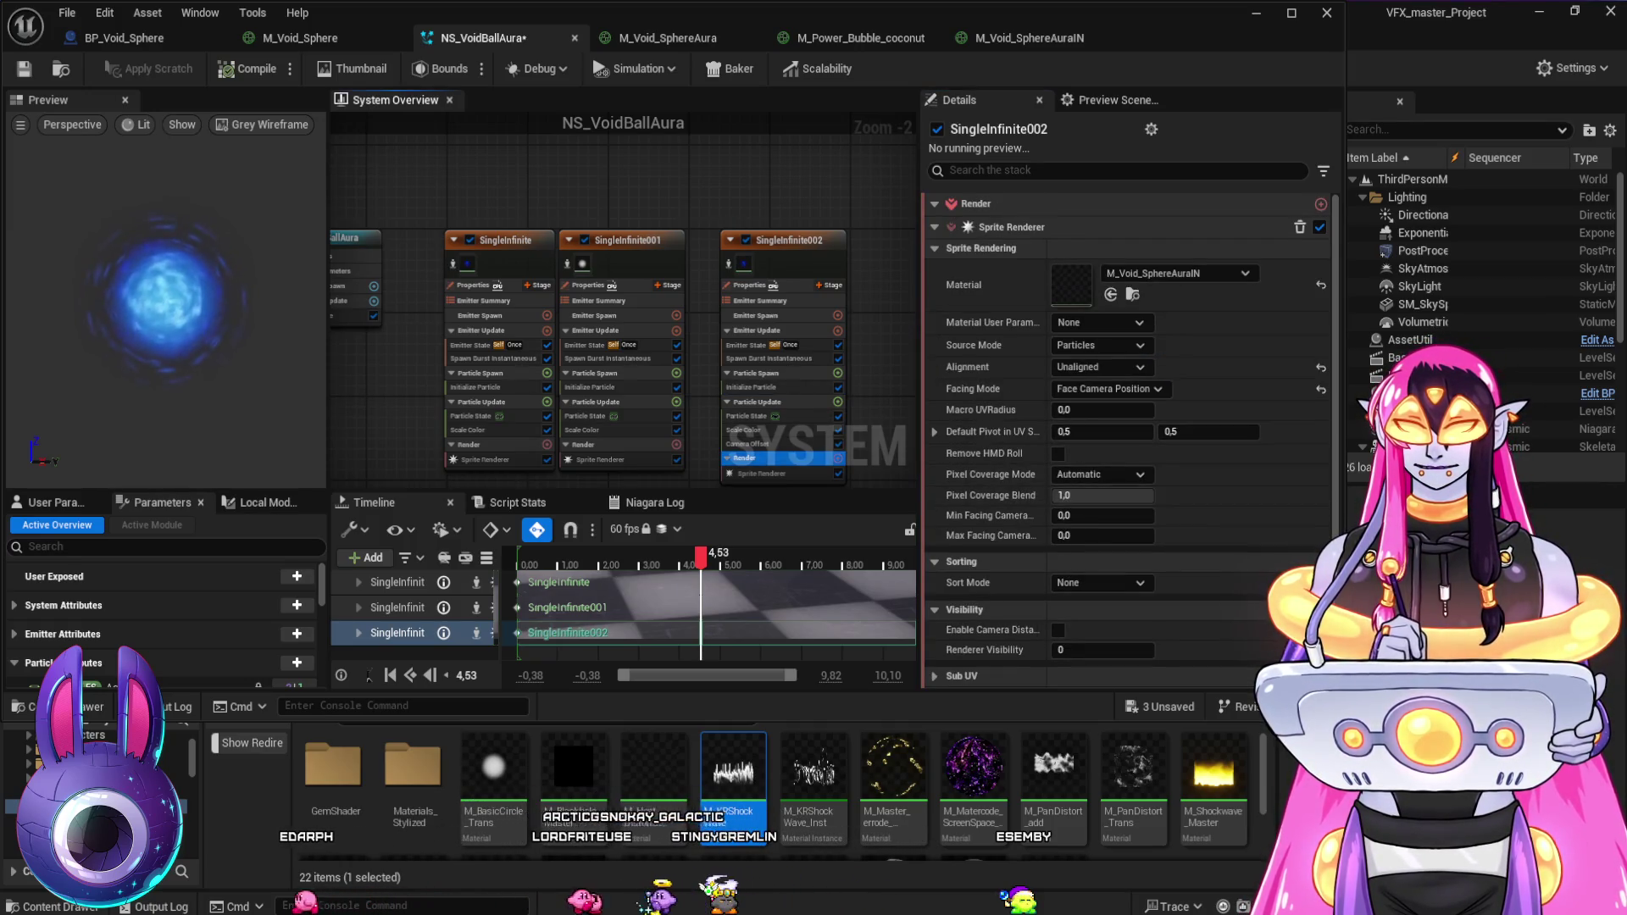
left_click(747, 443)
mouse_move(1108, 227)
left_mouse_down()
mouse_move(1085, 227)
mouse_move(1110, 227)
left_mouse_up()
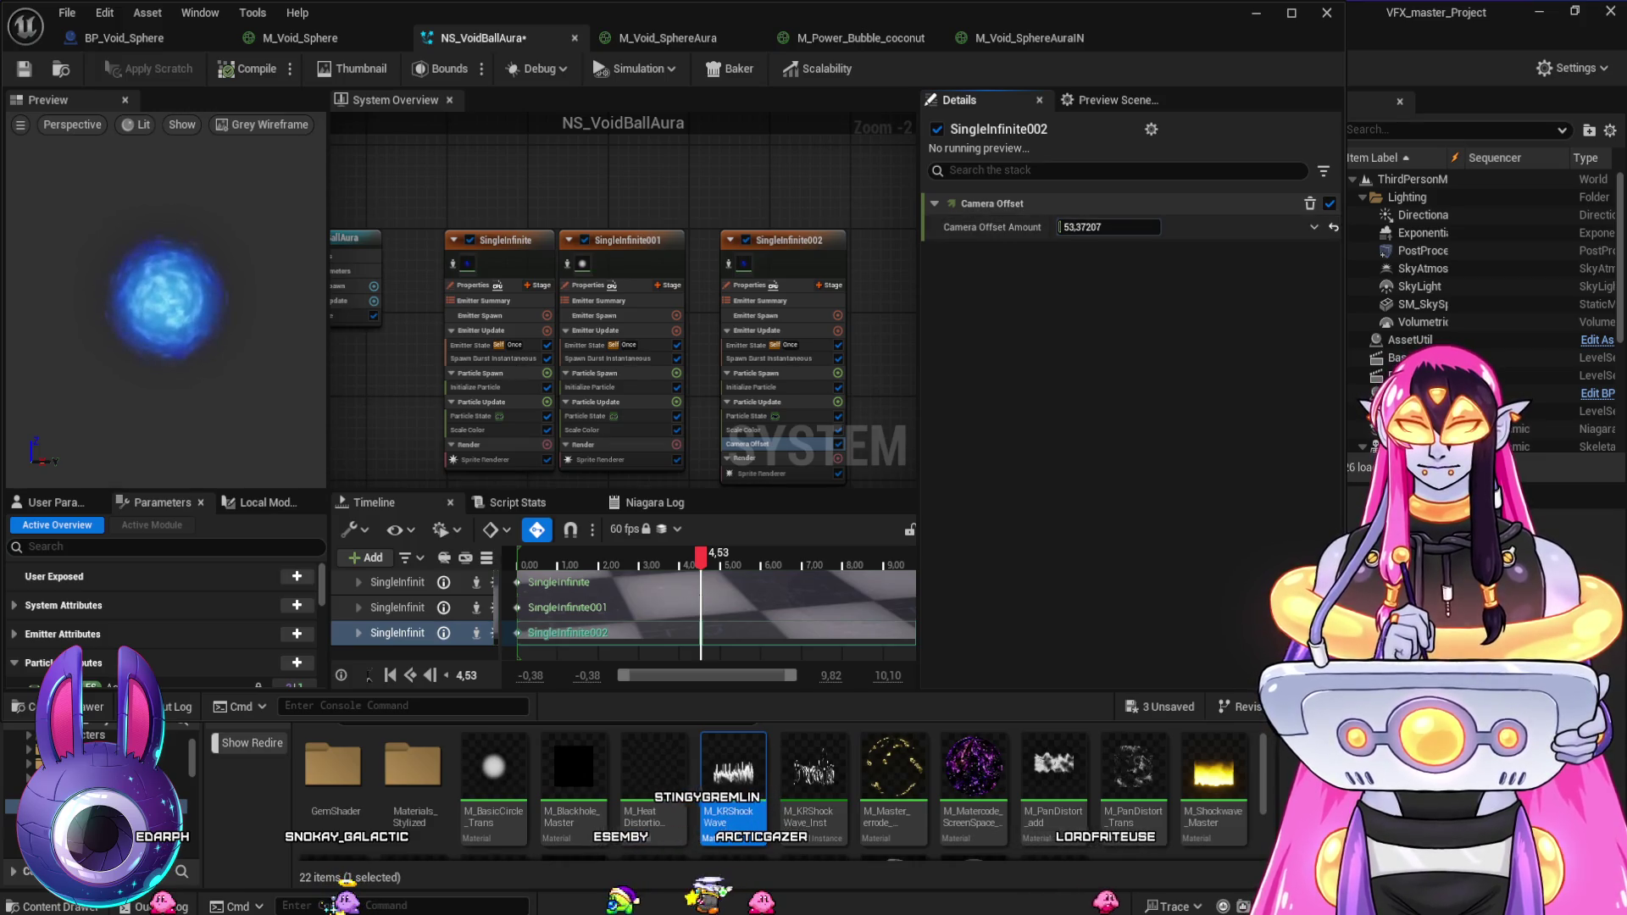
left_click(751, 388)
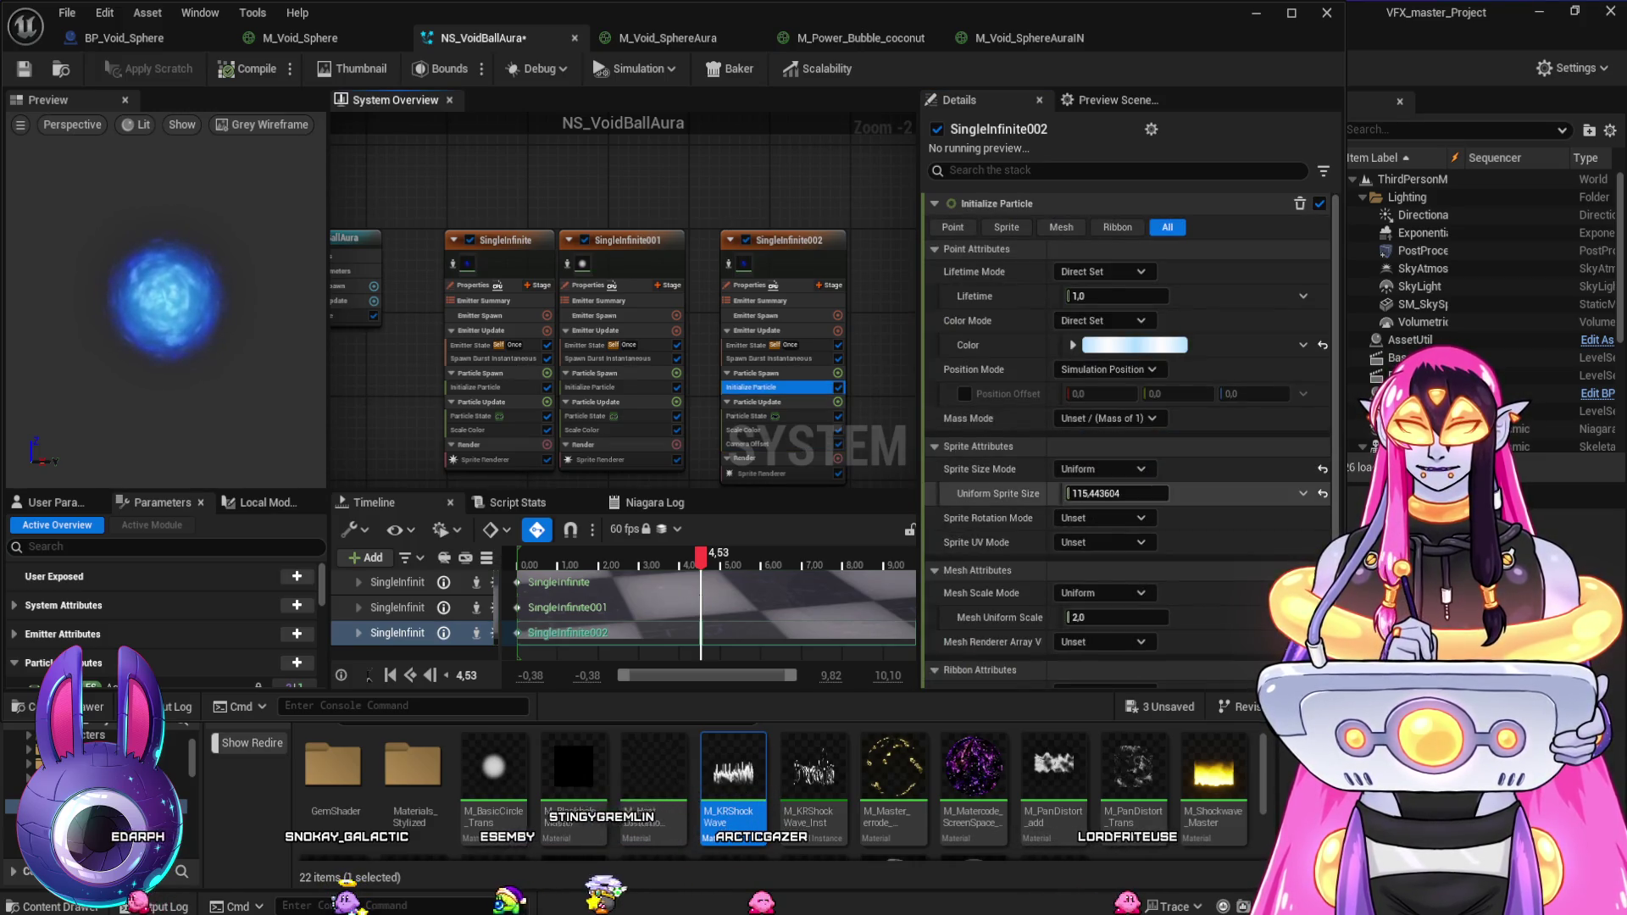
left_click_drag(1117, 493, 1137, 493)
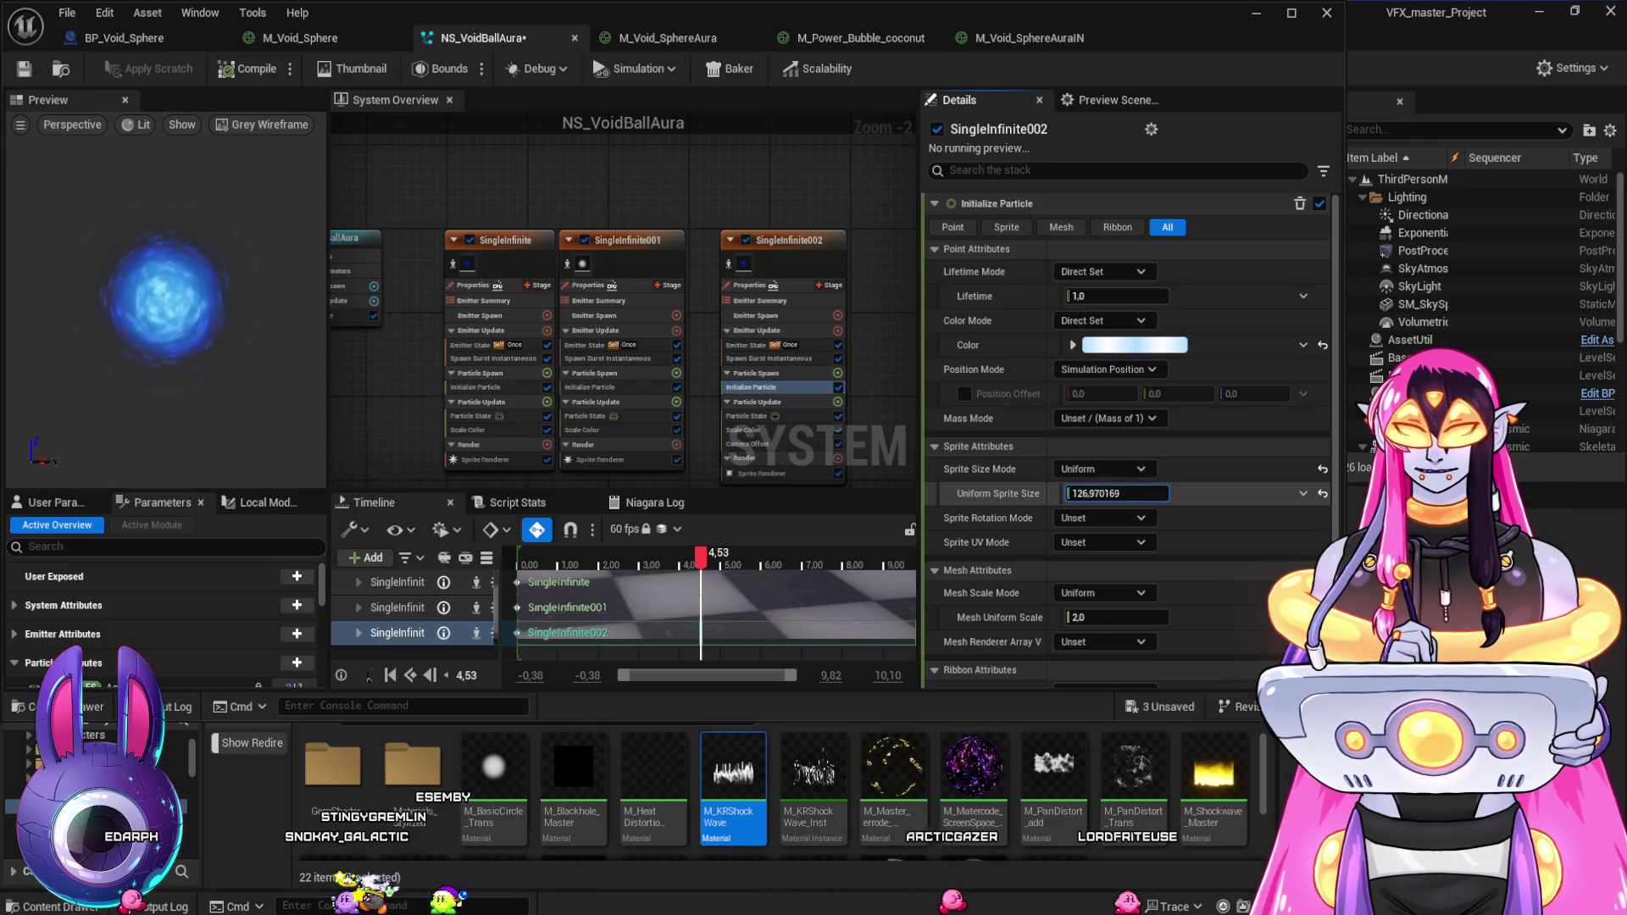
left_click_drag(1117, 493, 1110, 493)
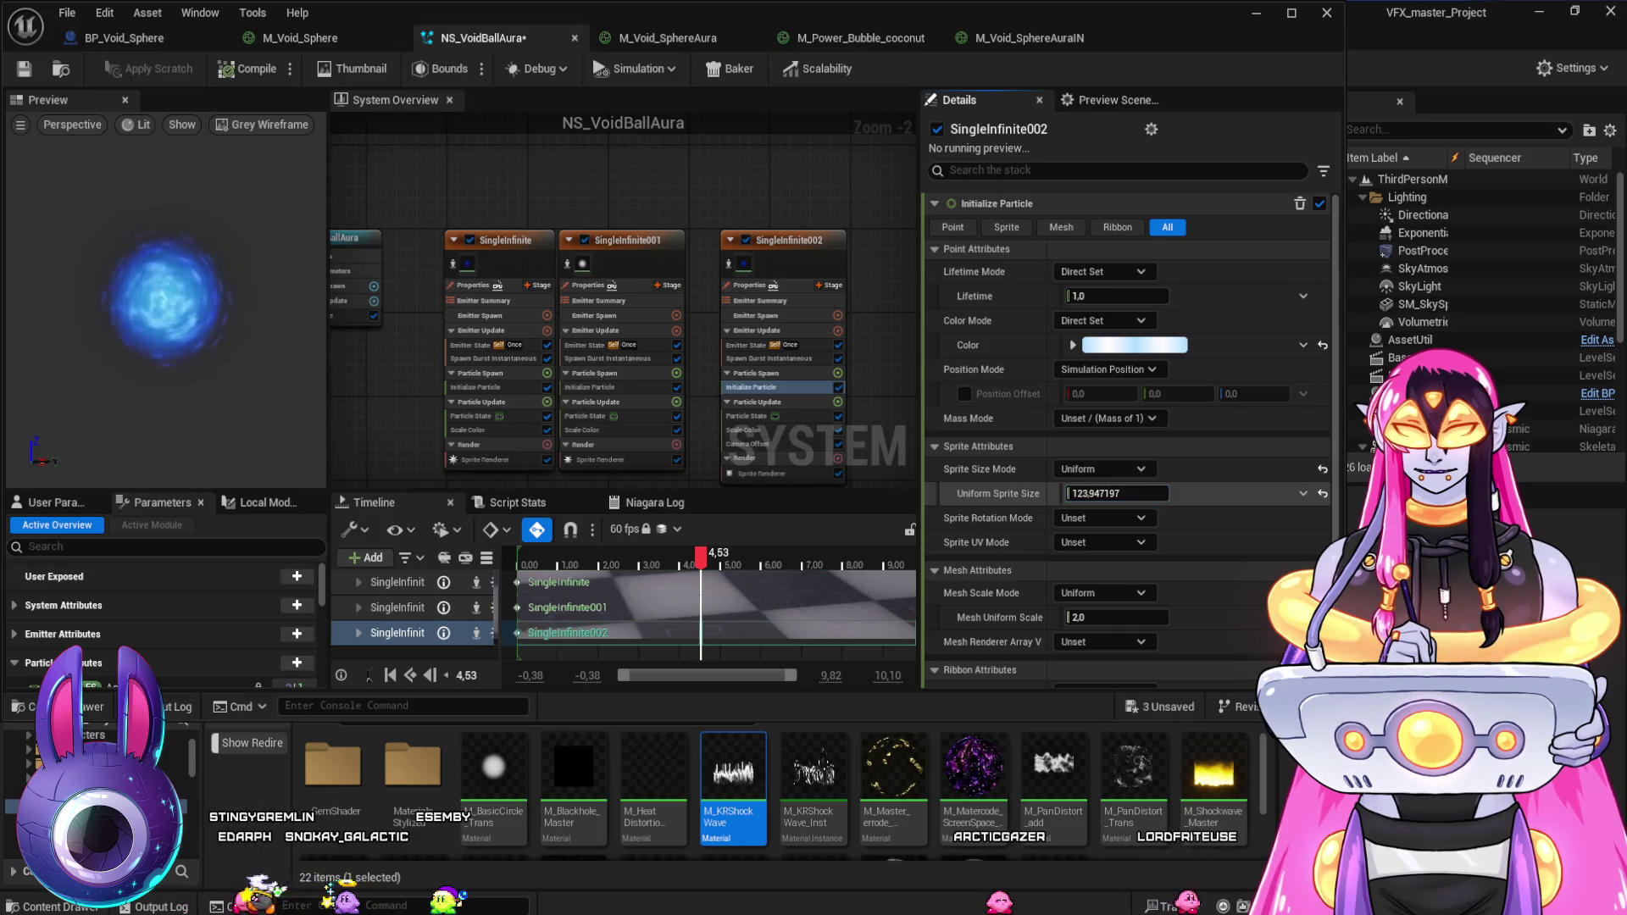
left_click(1025, 37)
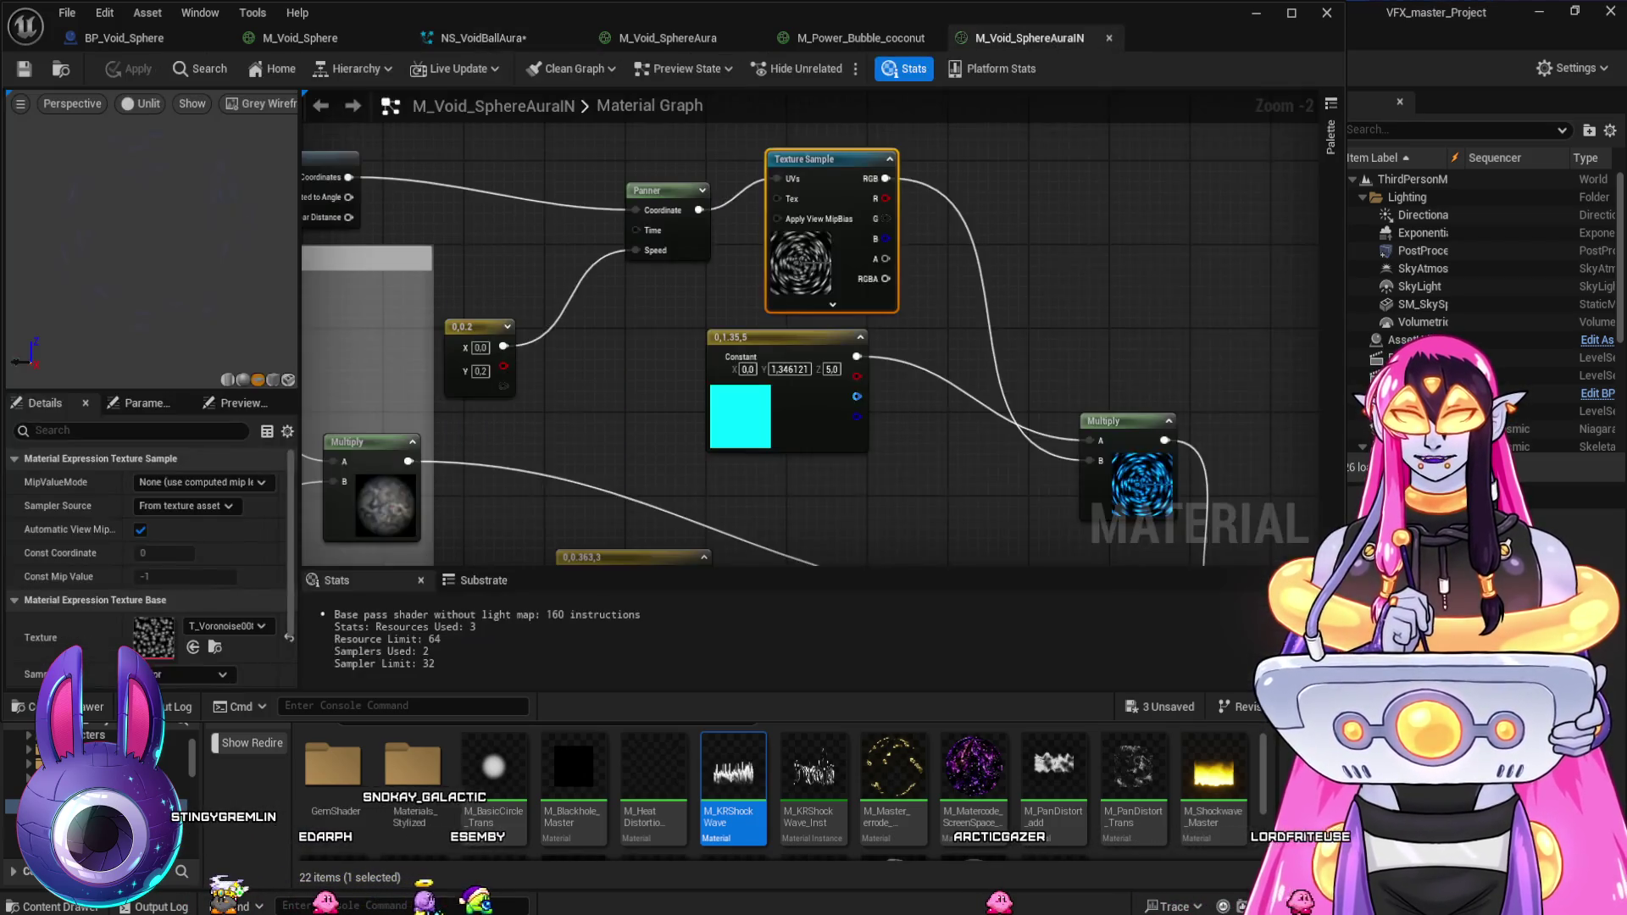
- Enter 0.6 as the lower radial gradient radius Constant in M_Void_SphereAuraIN
scroll(809, 331, "down", 3)
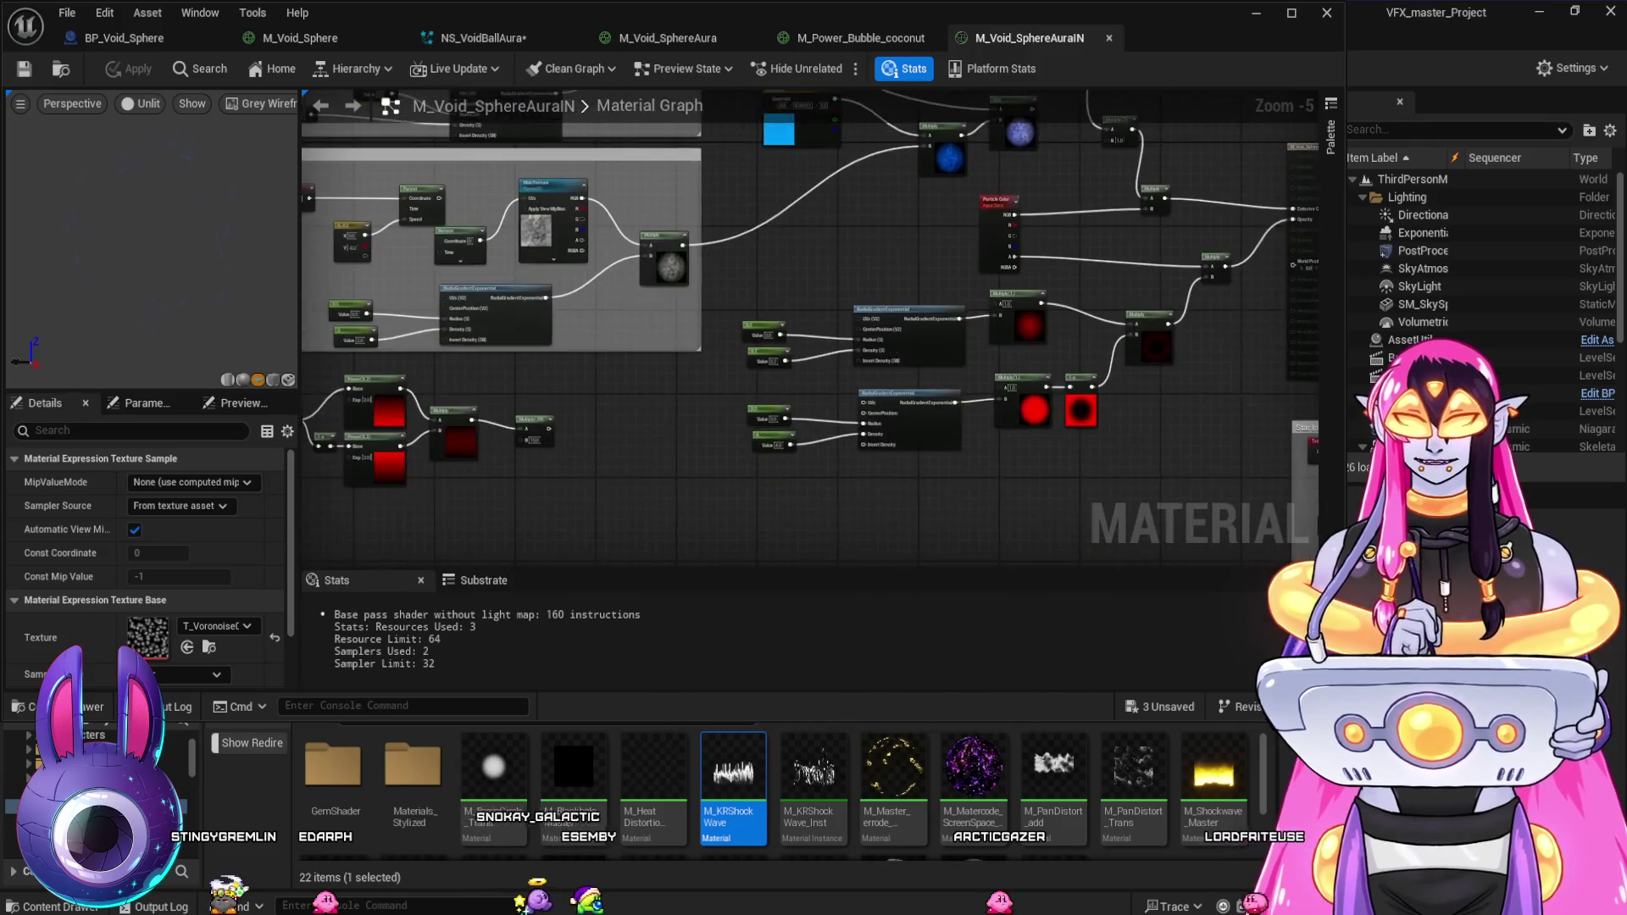
scroll(1005, 464, "up", 3)
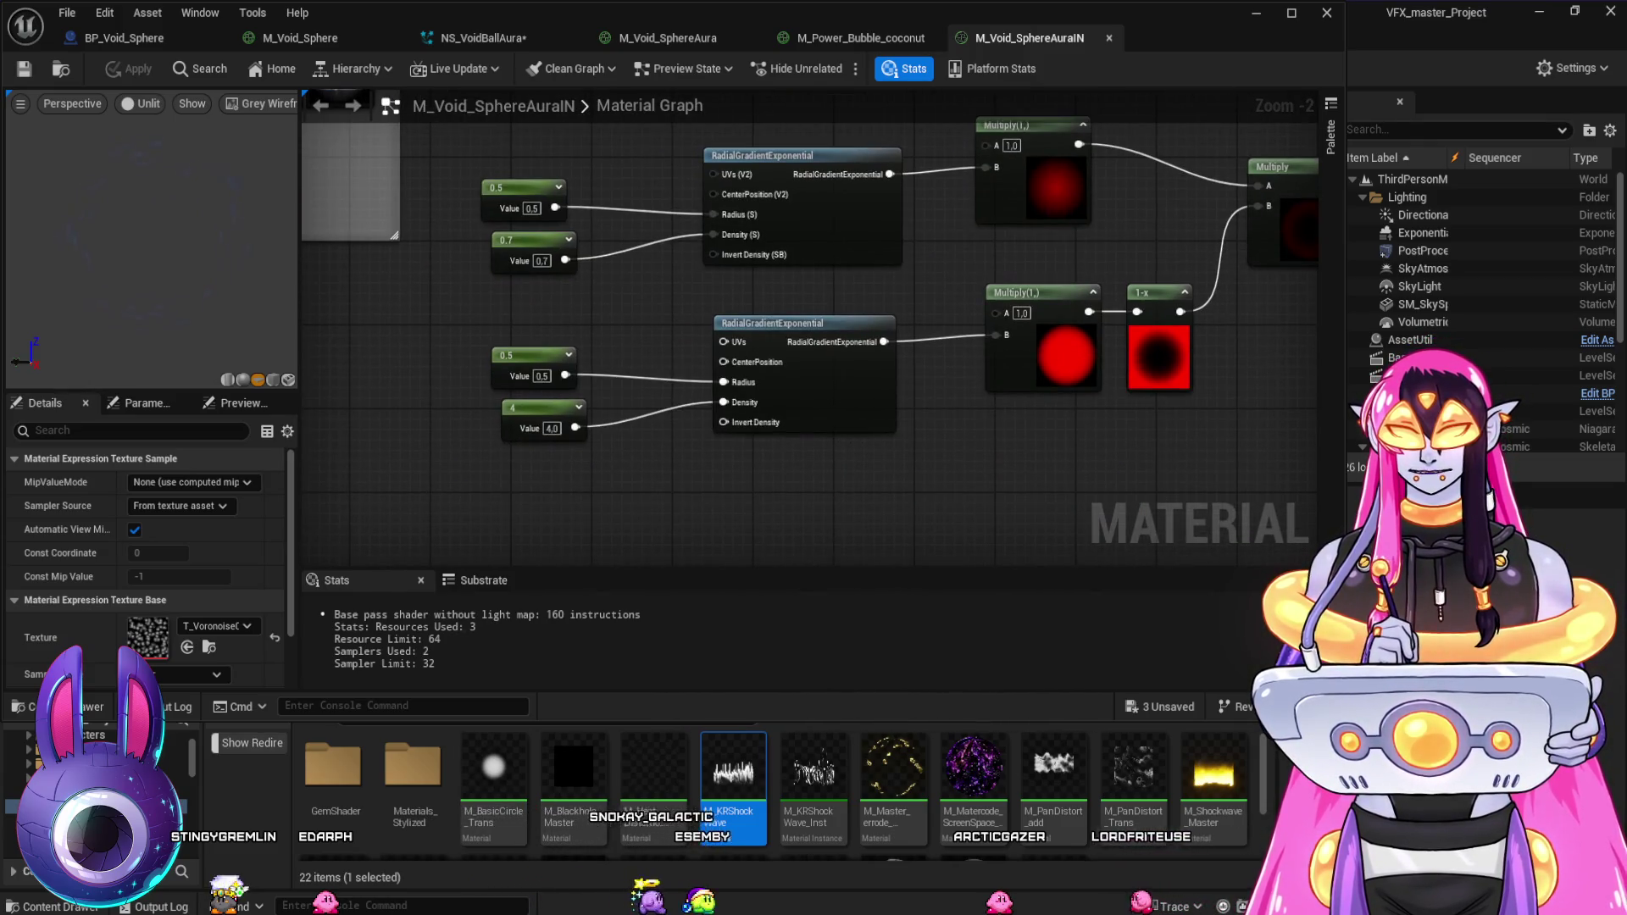
type("0.6")
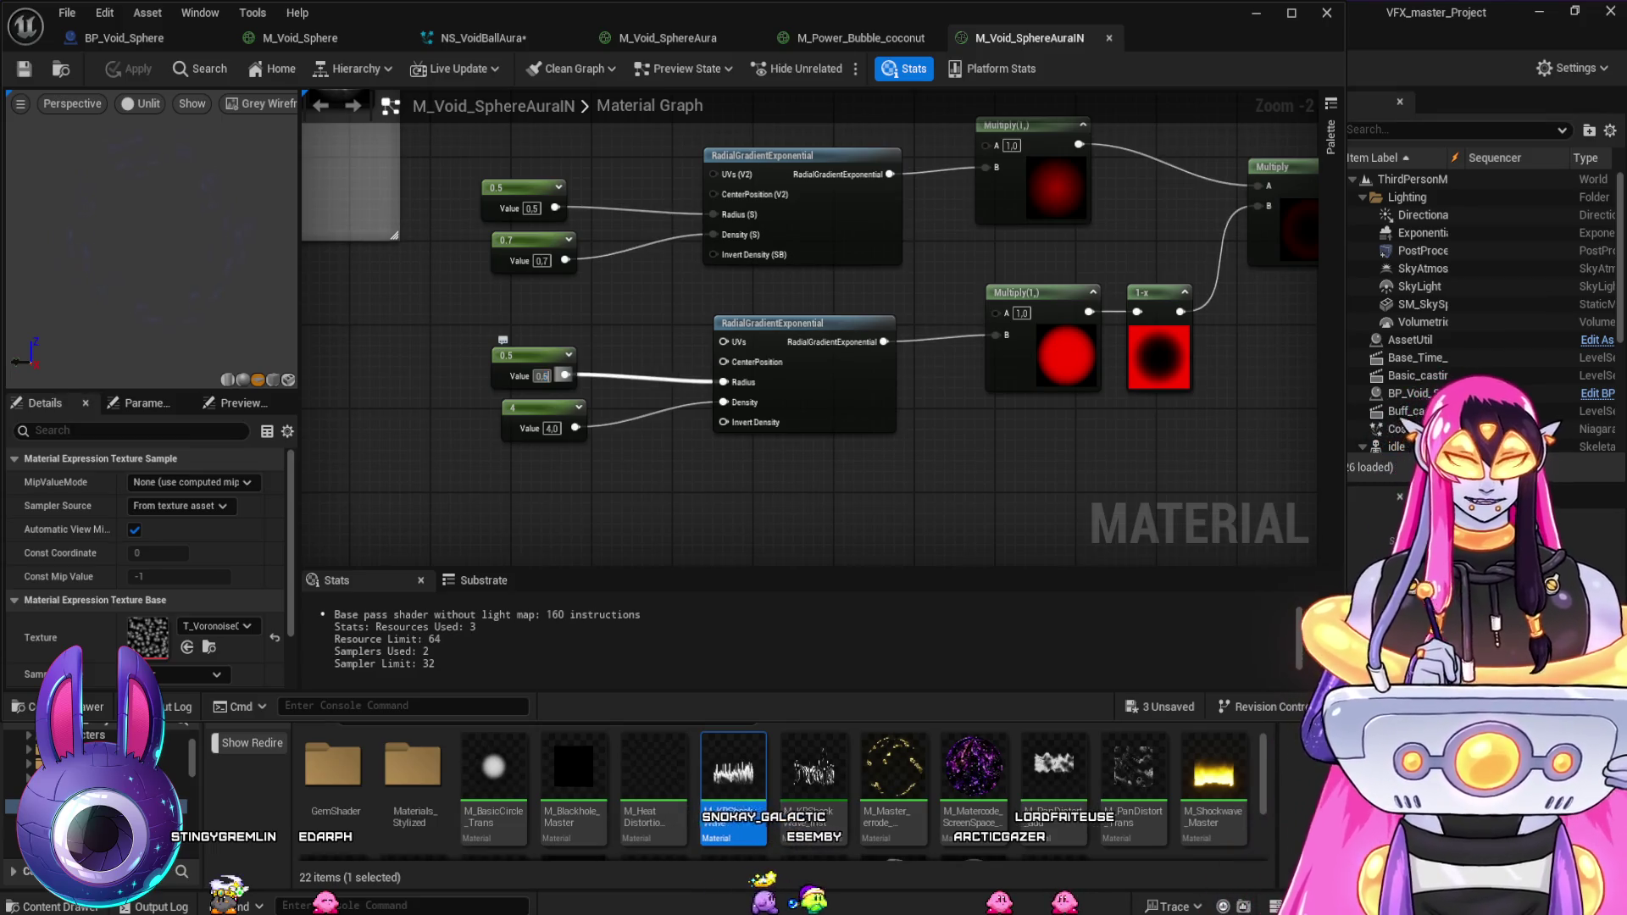
key("Return")
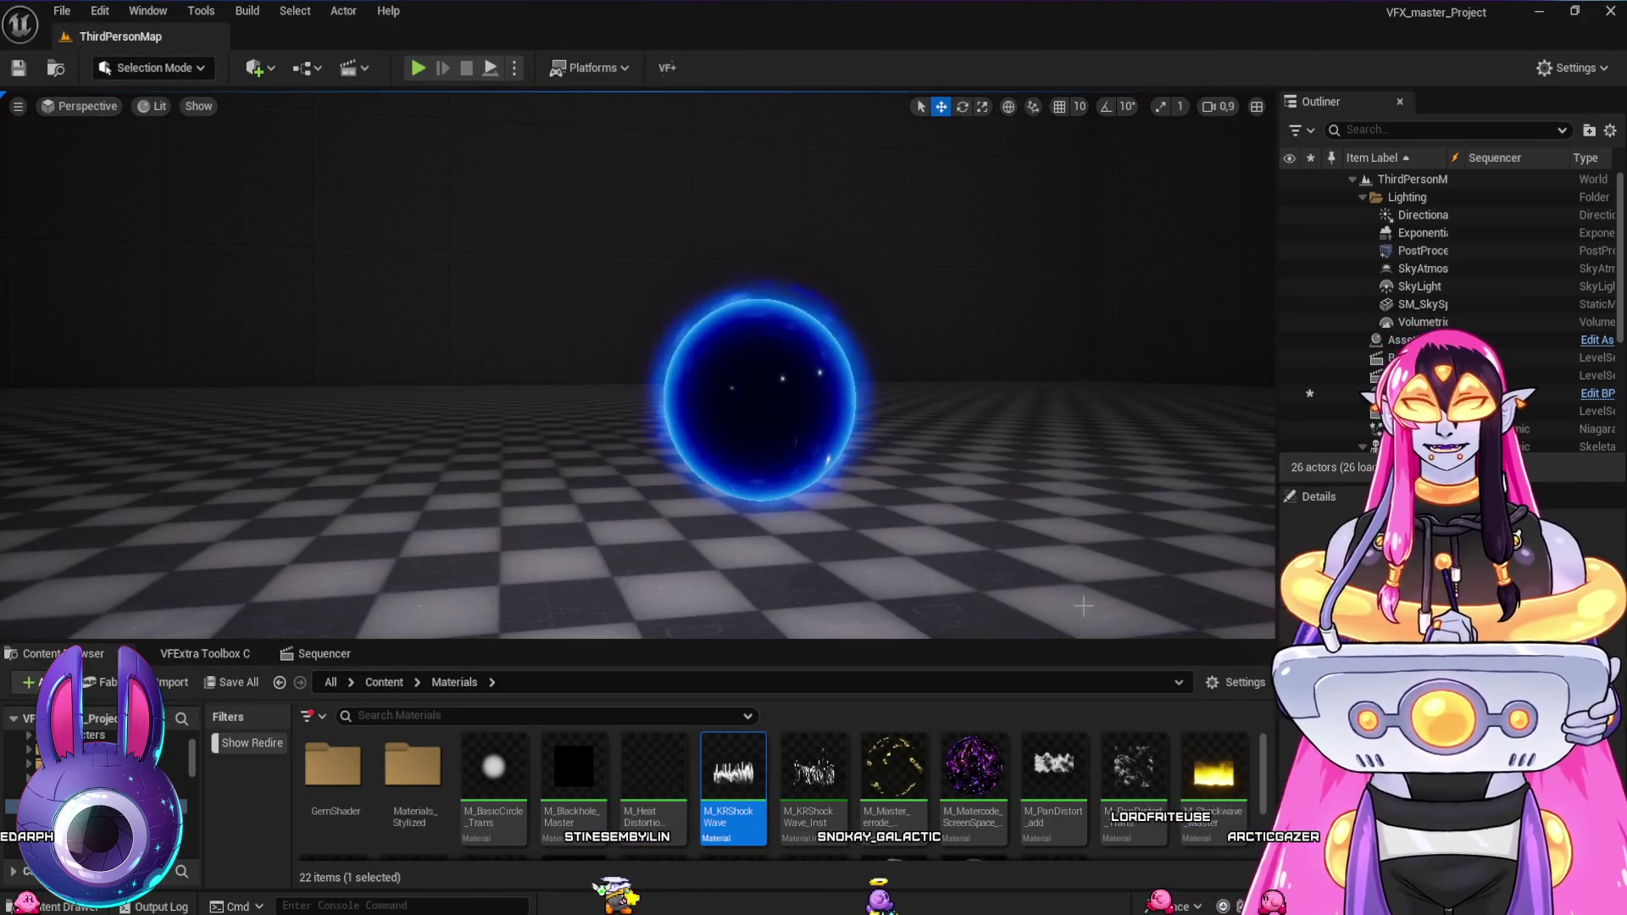
- Drag the BP_Void_Sphere actor toward the camera until it sits beside the standing character
mouse_move(1083, 606)
left_mouse_down()
mouse_move(898, 559)
mouse_move(821, 559)
mouse_move(861, 538)
mouse_move(839, 541)
left_mouse_up()
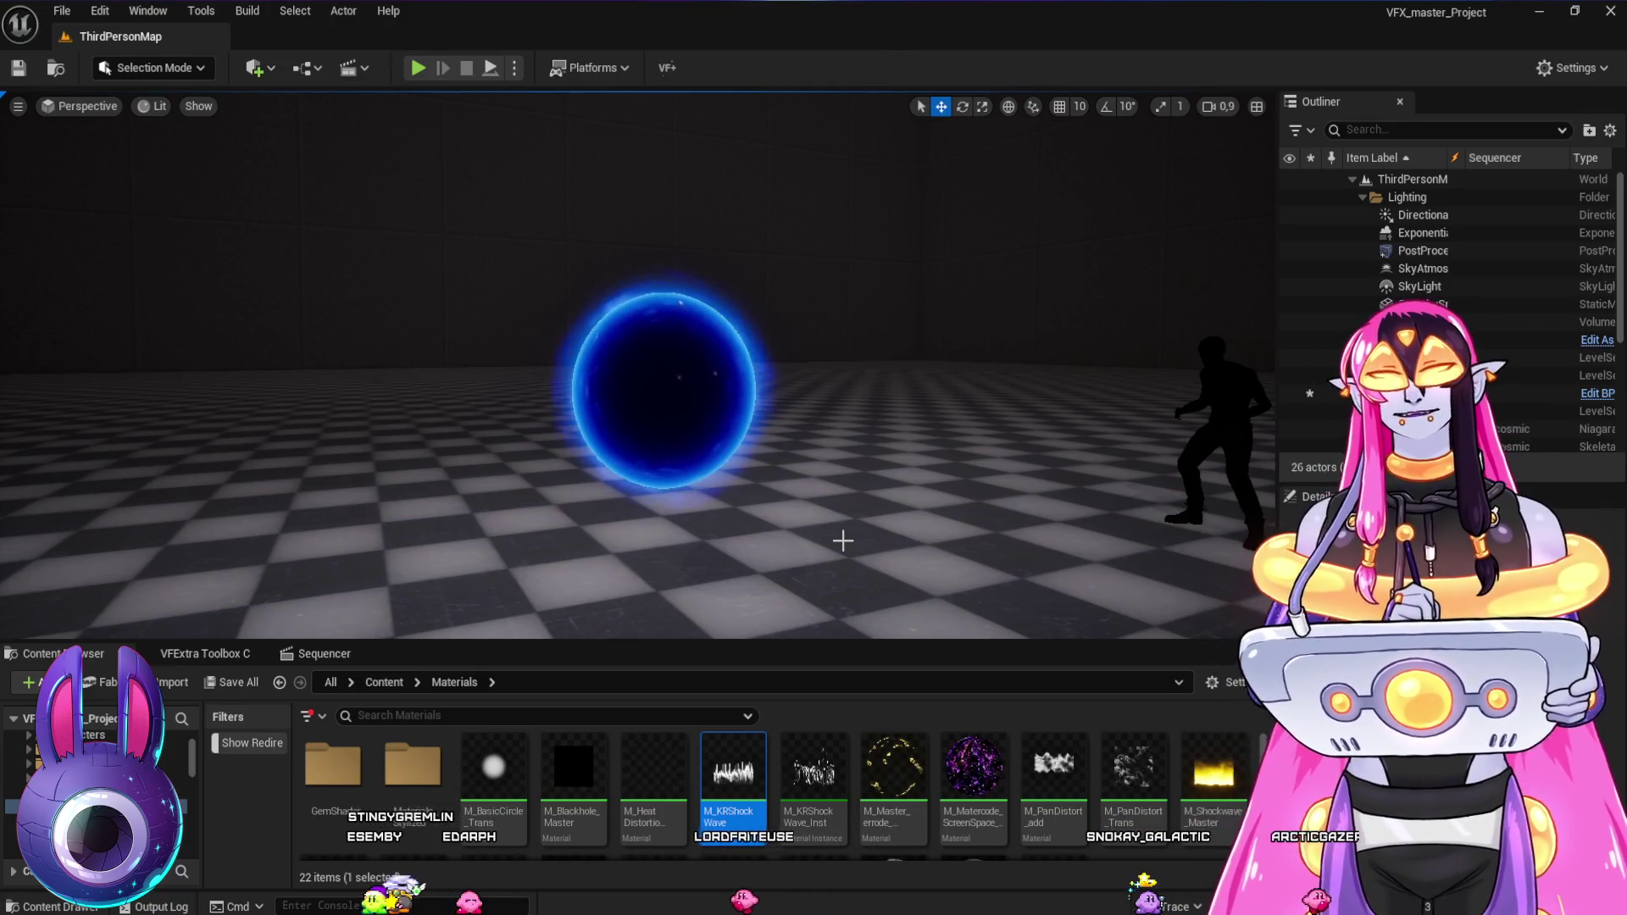
left_click_drag(843, 540, 915, 610)
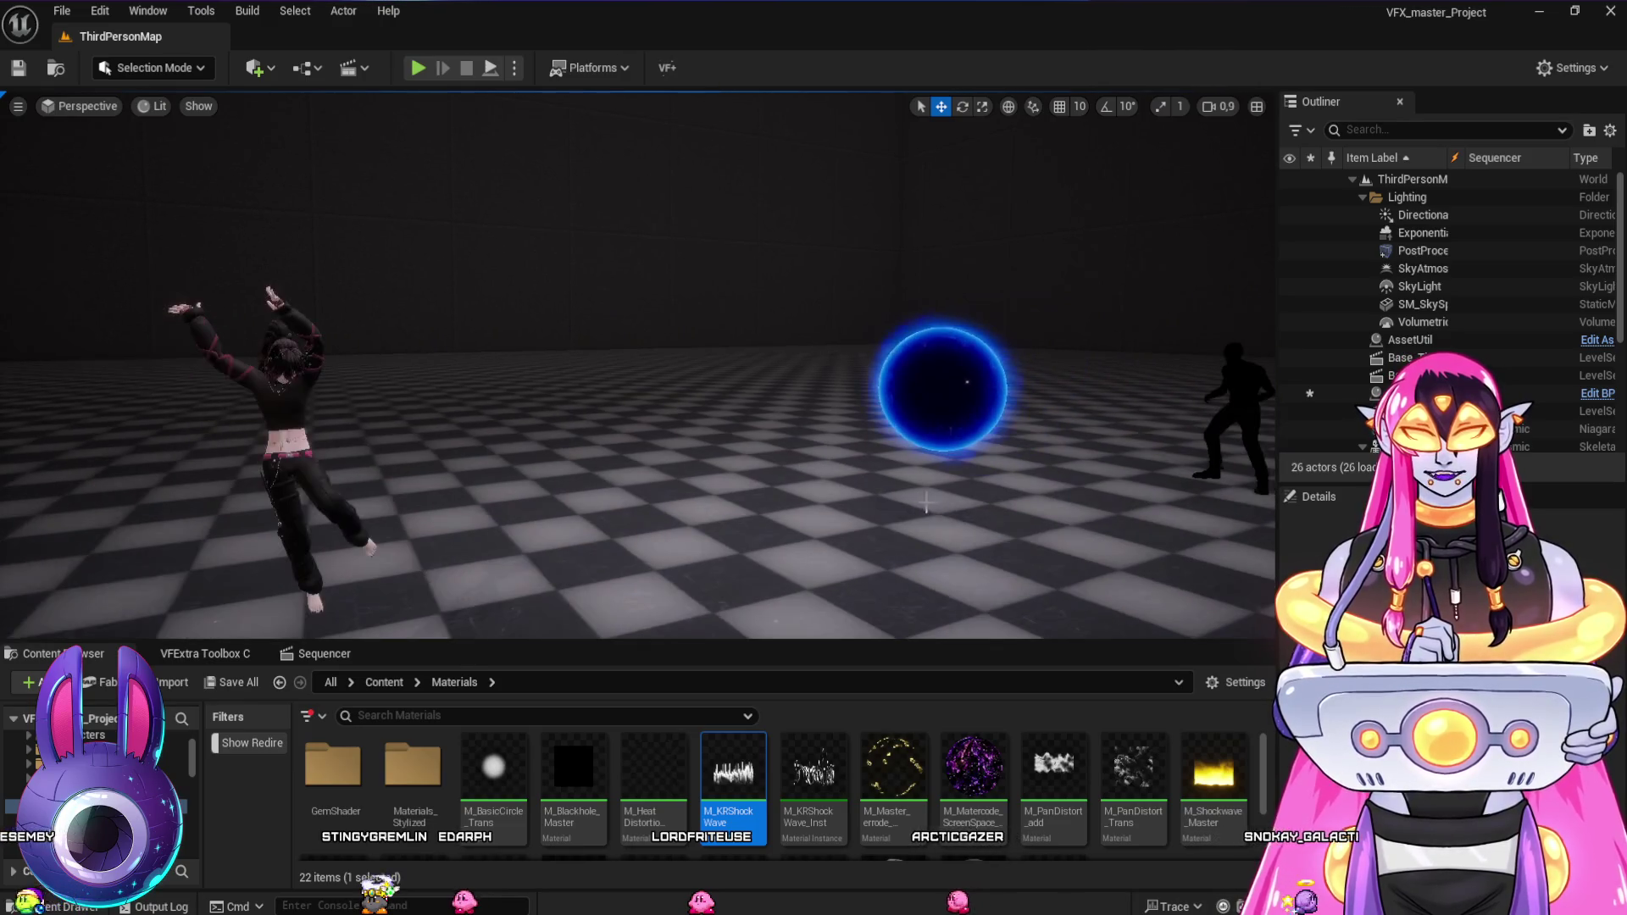
left_click(719, 378)
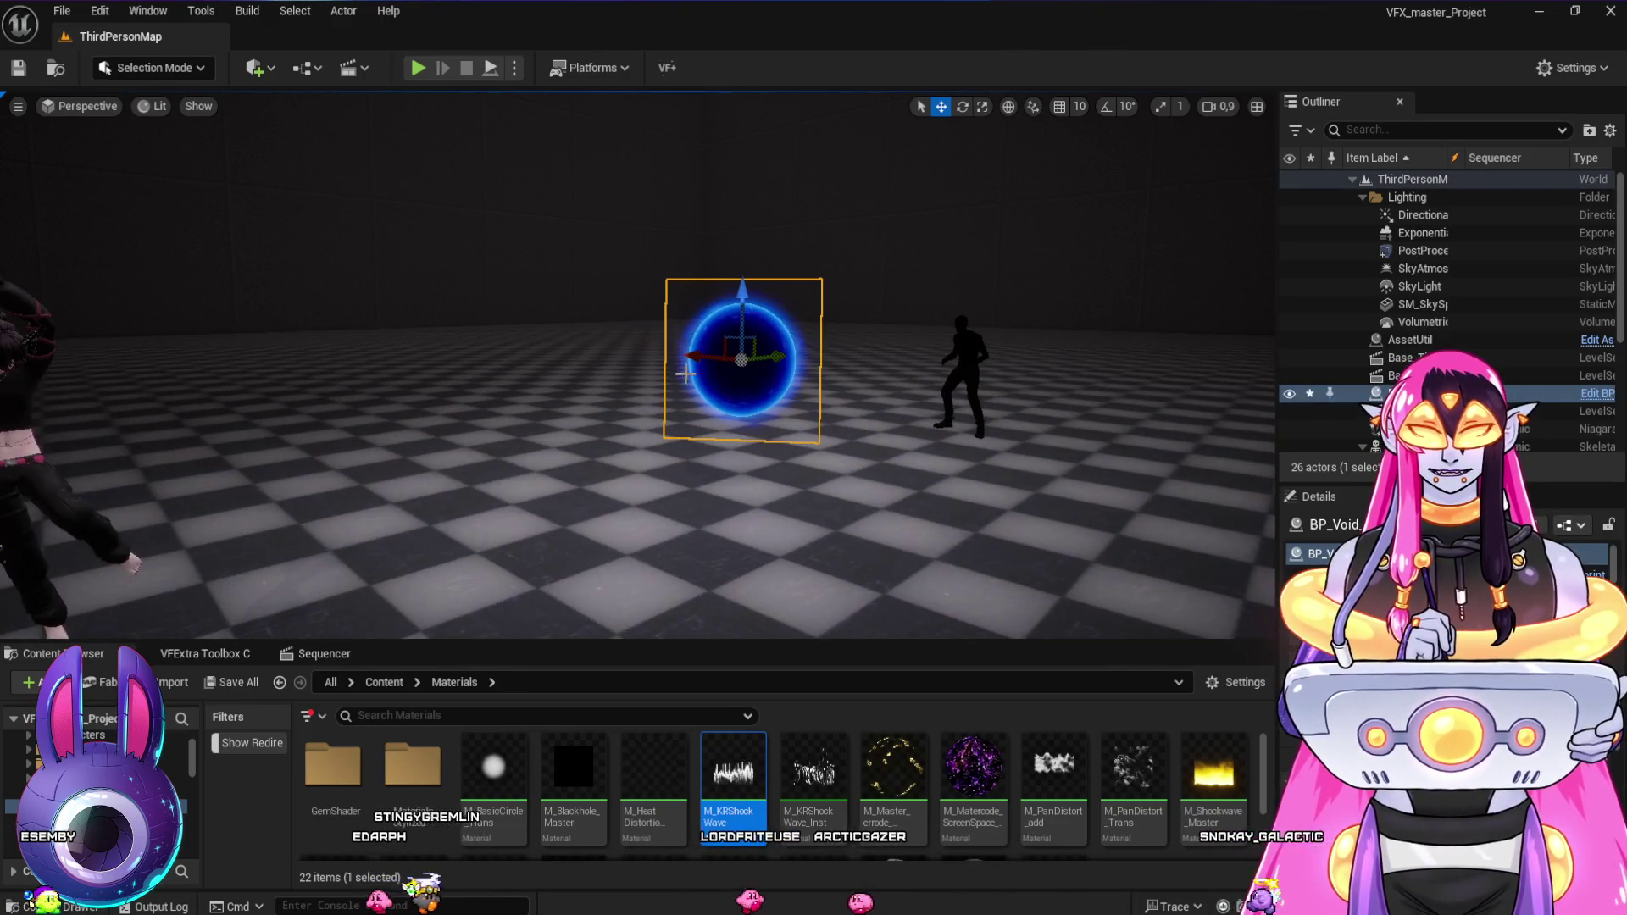
left_click_drag(688, 368, 279, 394)
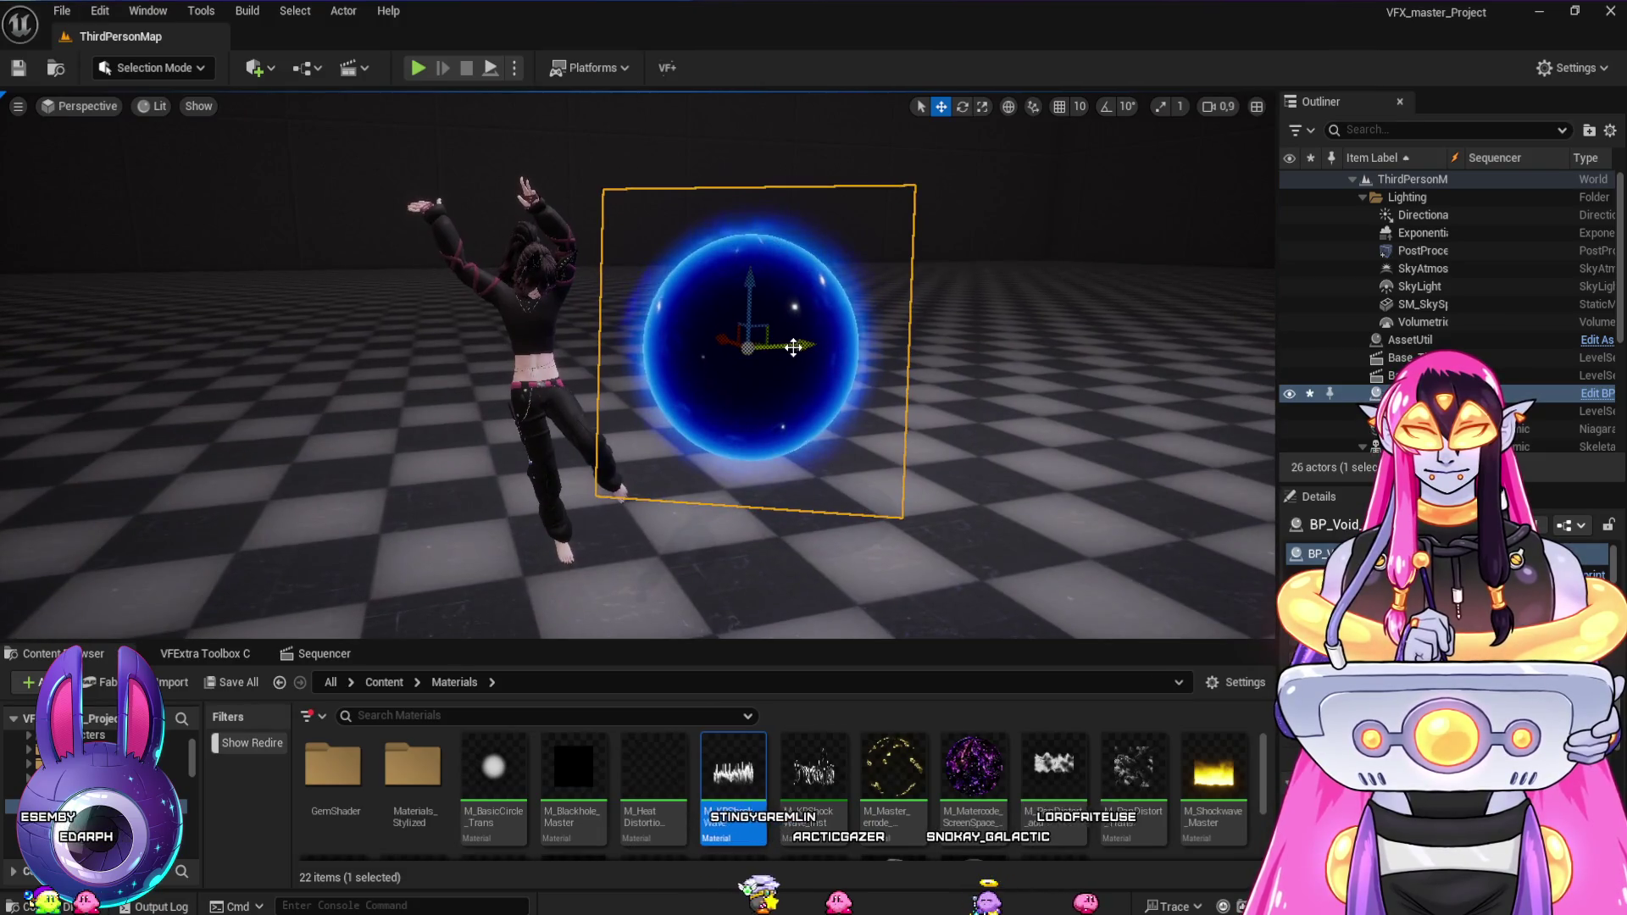
scroll(791, 345, "up", 3)
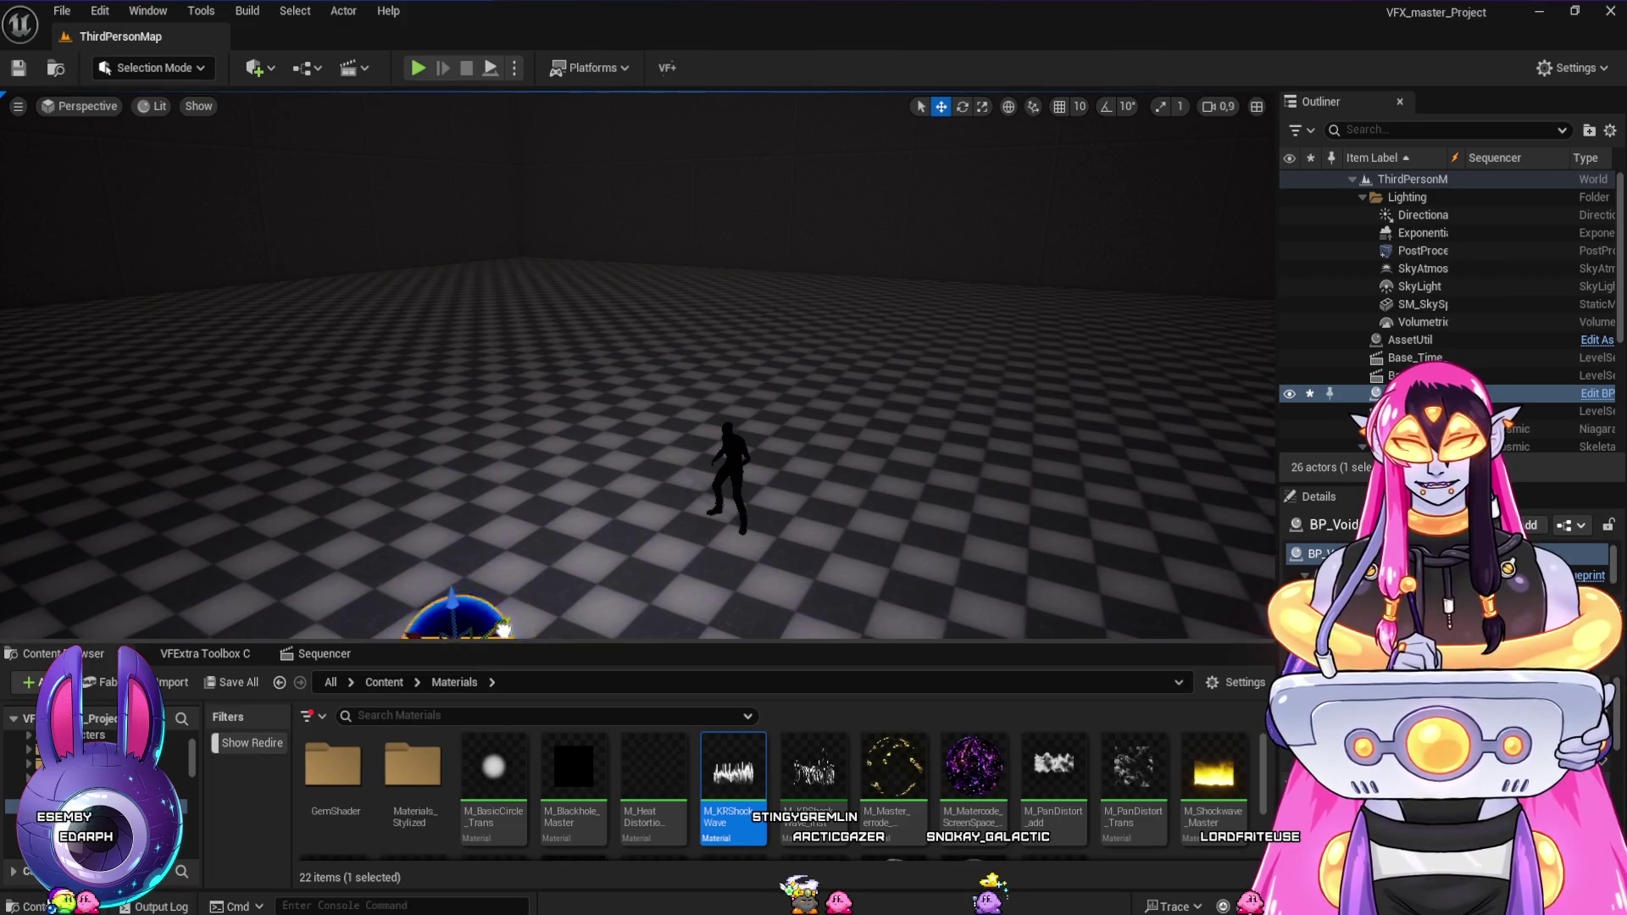
left_click_drag(503, 629, 762, 466)
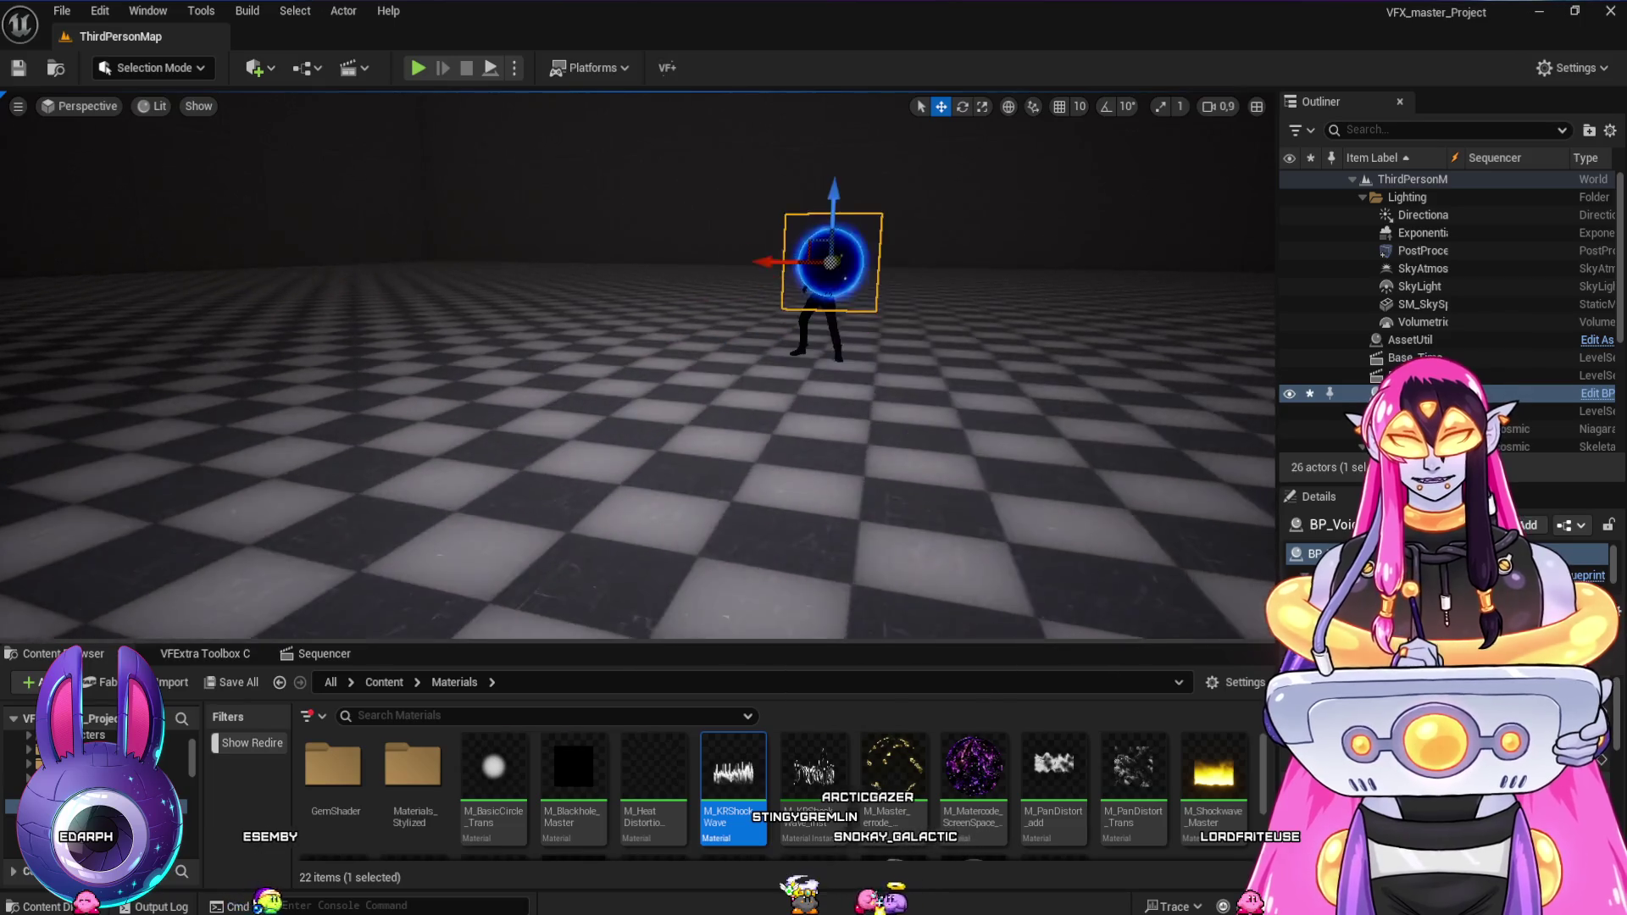
left_click(339, 653)
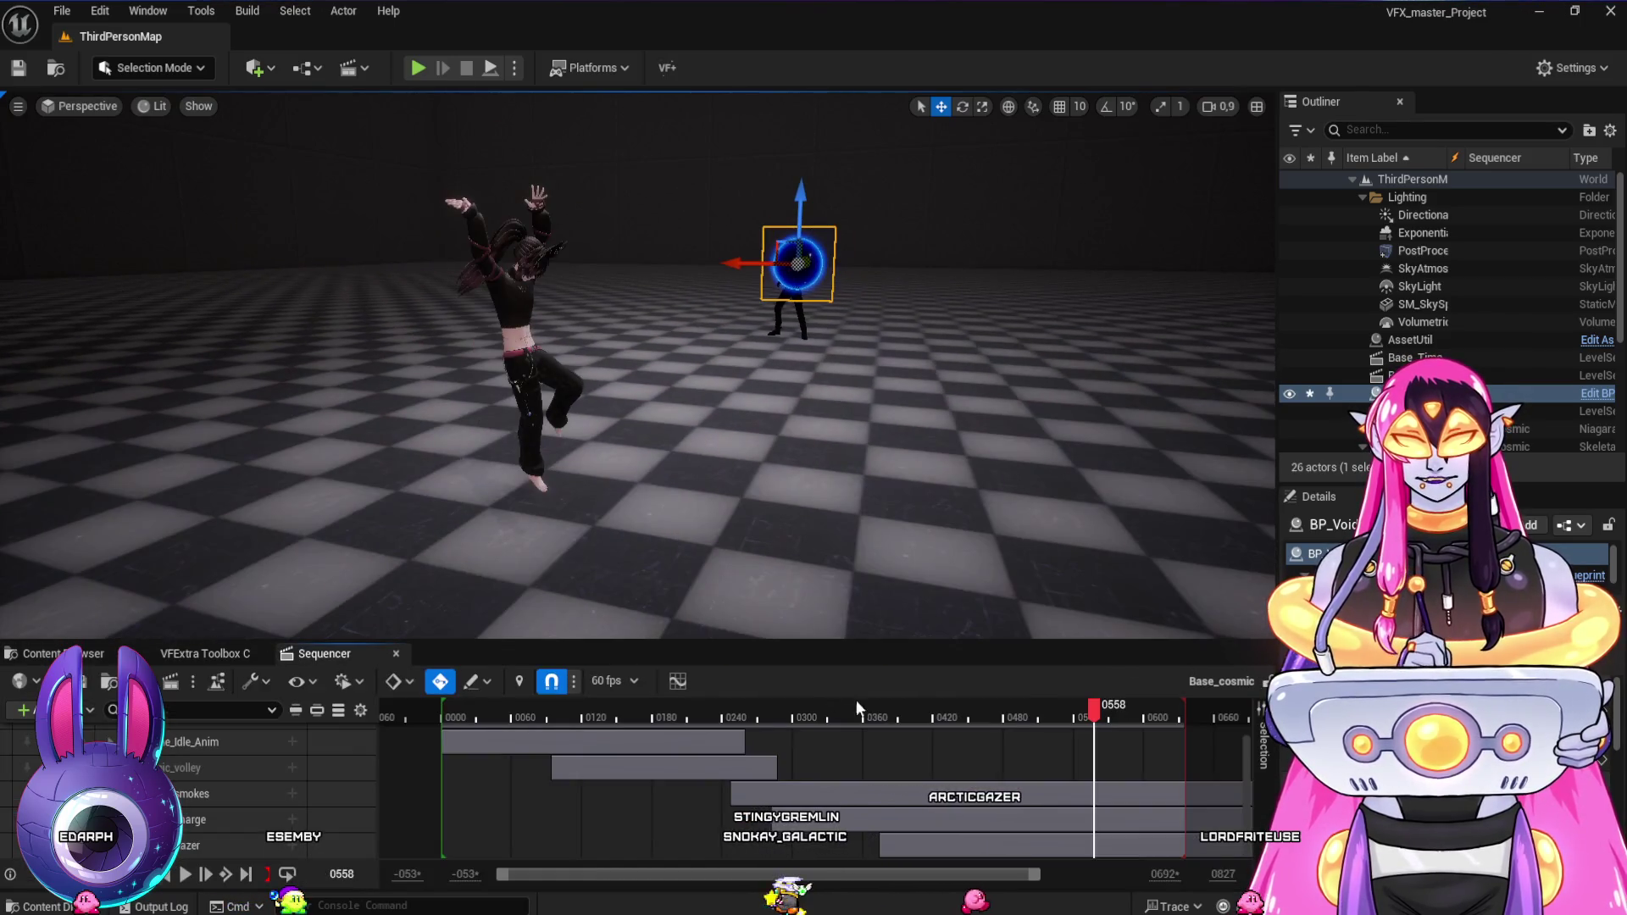
- Frame both characters in the view and scrub the sequence around the charge-up pose
left_click(855, 708)
mouse_move(856, 508)
left_mouse_down()
mouse_move(999, 509)
mouse_move(830, 508)
left_mouse_up()
left_click_drag(716, 322, 644, 334)
left_click_drag(830, 353, 878, 352)
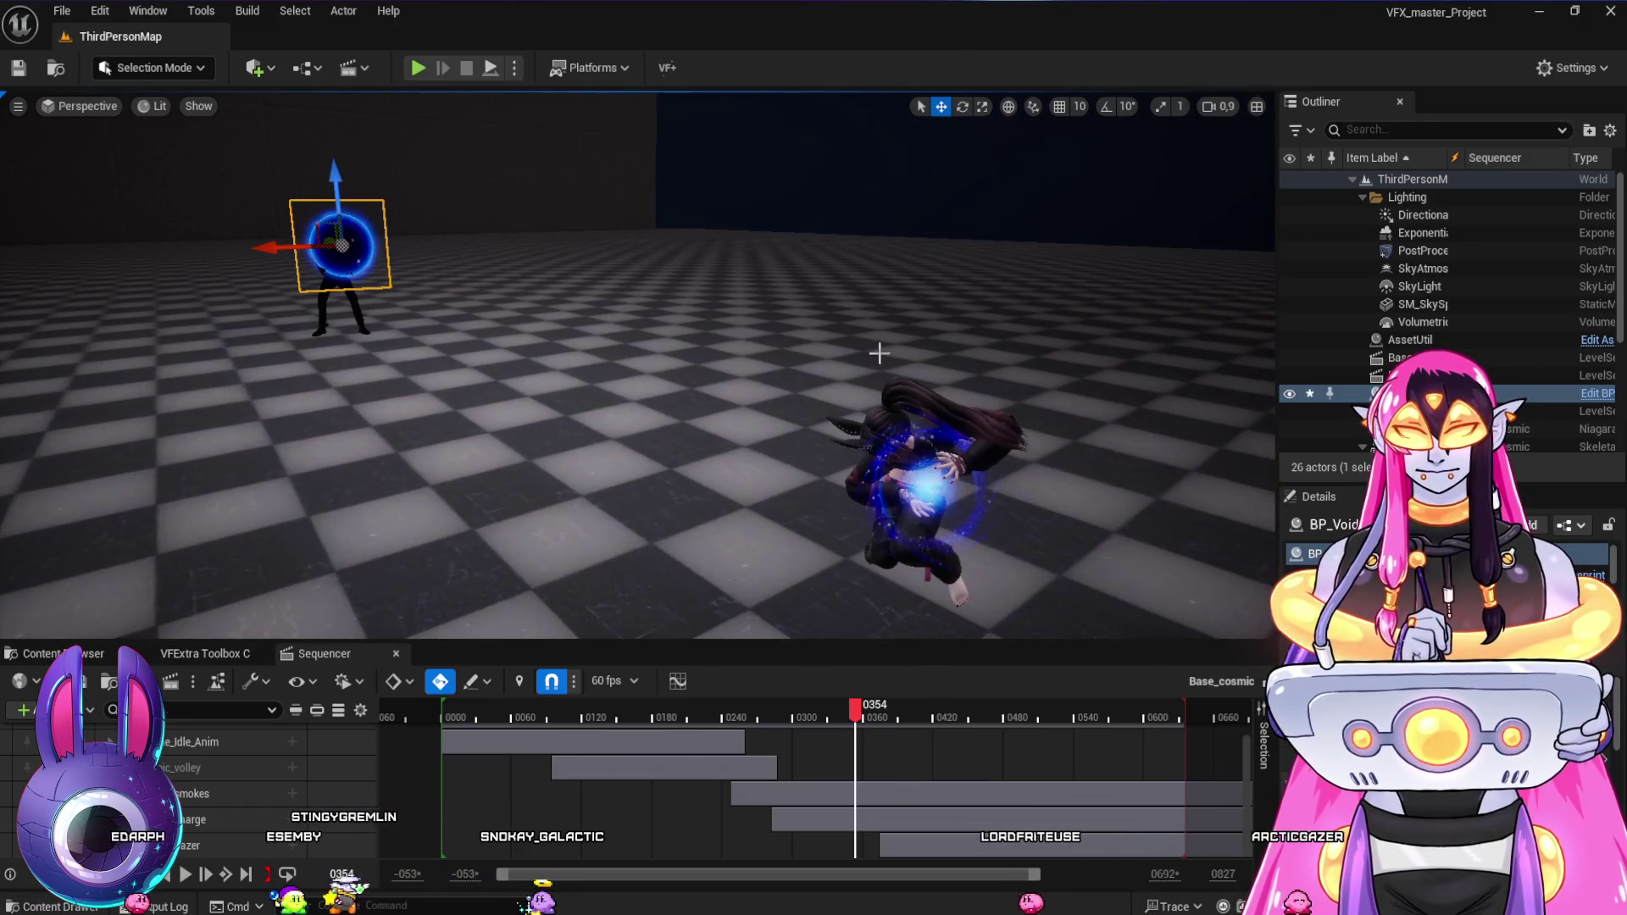
mouse_move(857, 720)
left_mouse_down()
mouse_move(796, 708)
mouse_move(913, 734)
left_mouse_up()
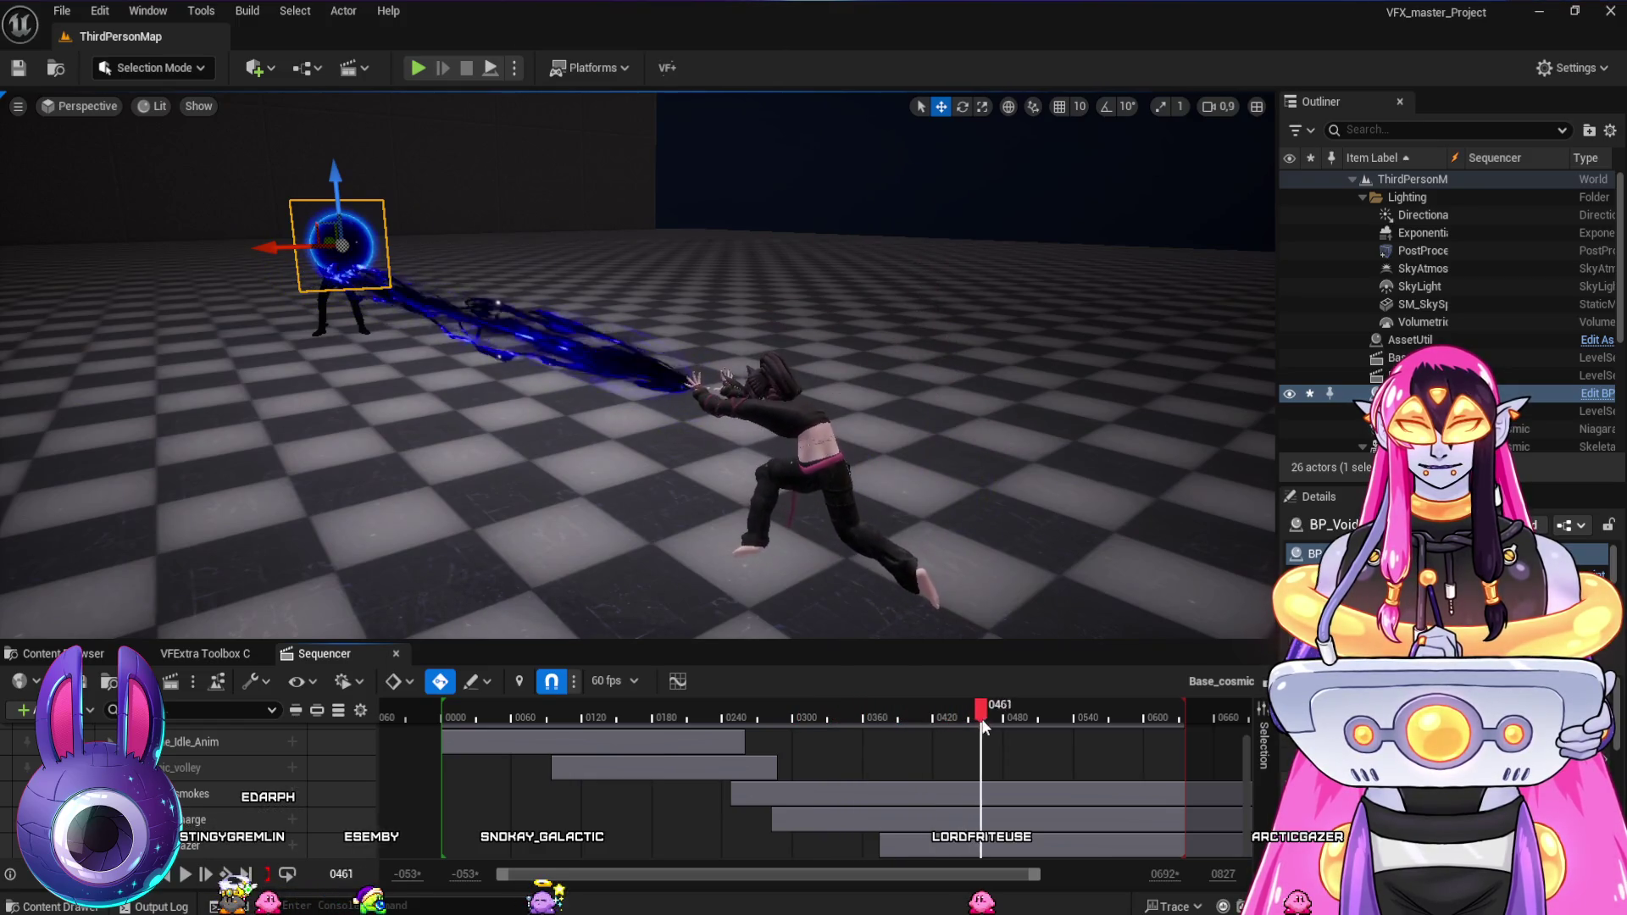
left_click_drag(1056, 718, 1073, 717)
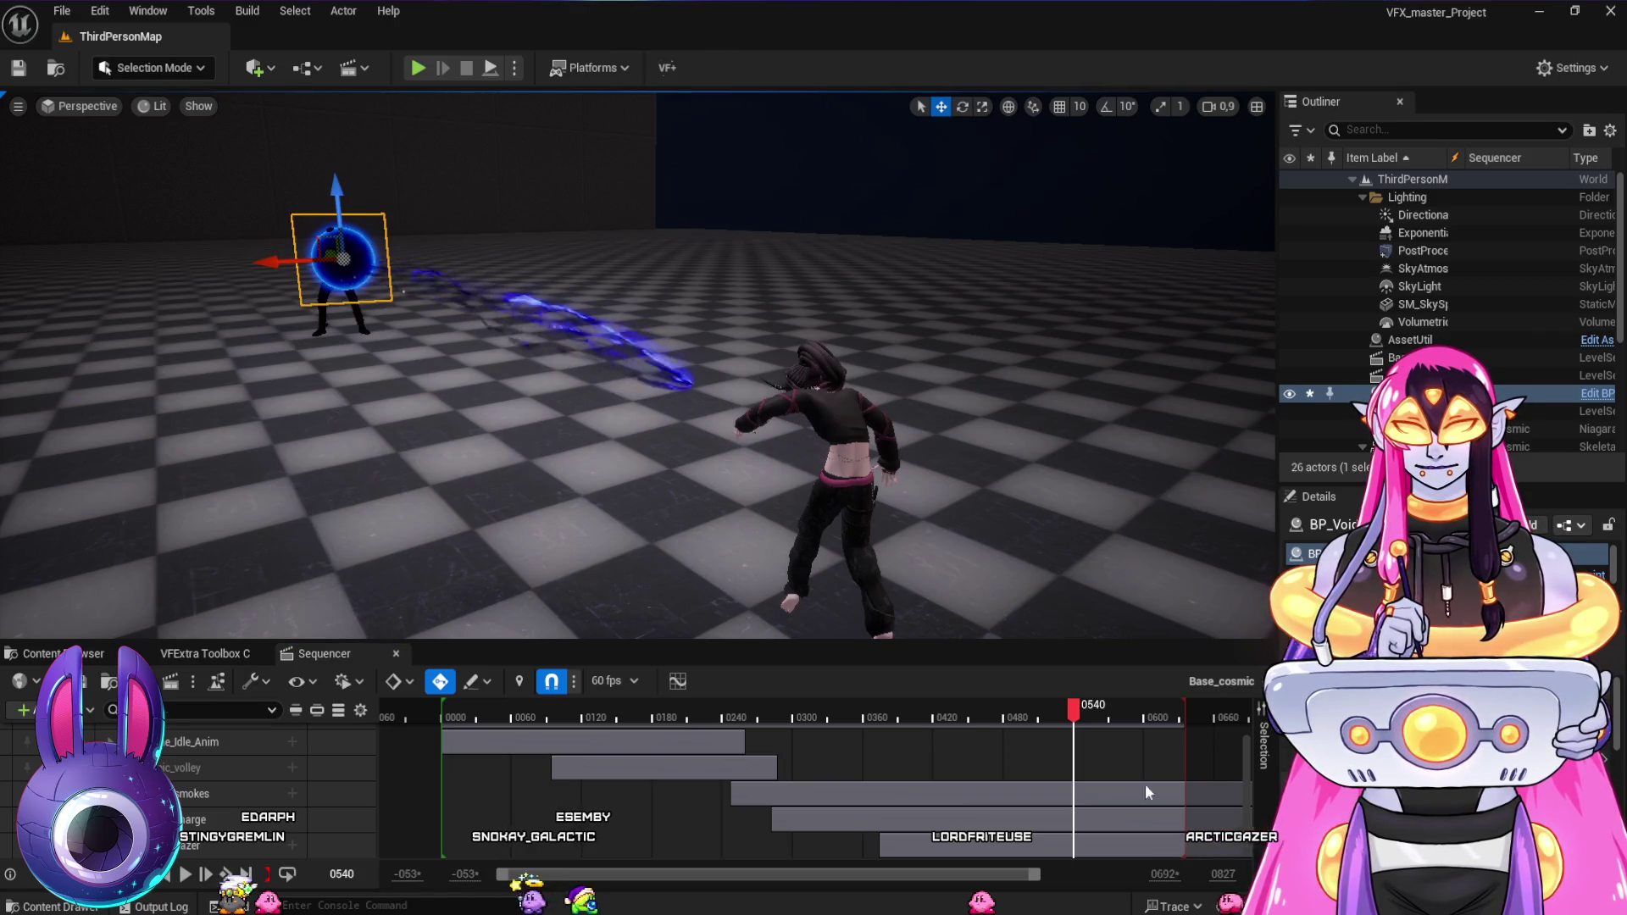
left_click_drag(908, 717, 856, 710)
- Replay the beam shot from around frame 0345 several times
key("space")
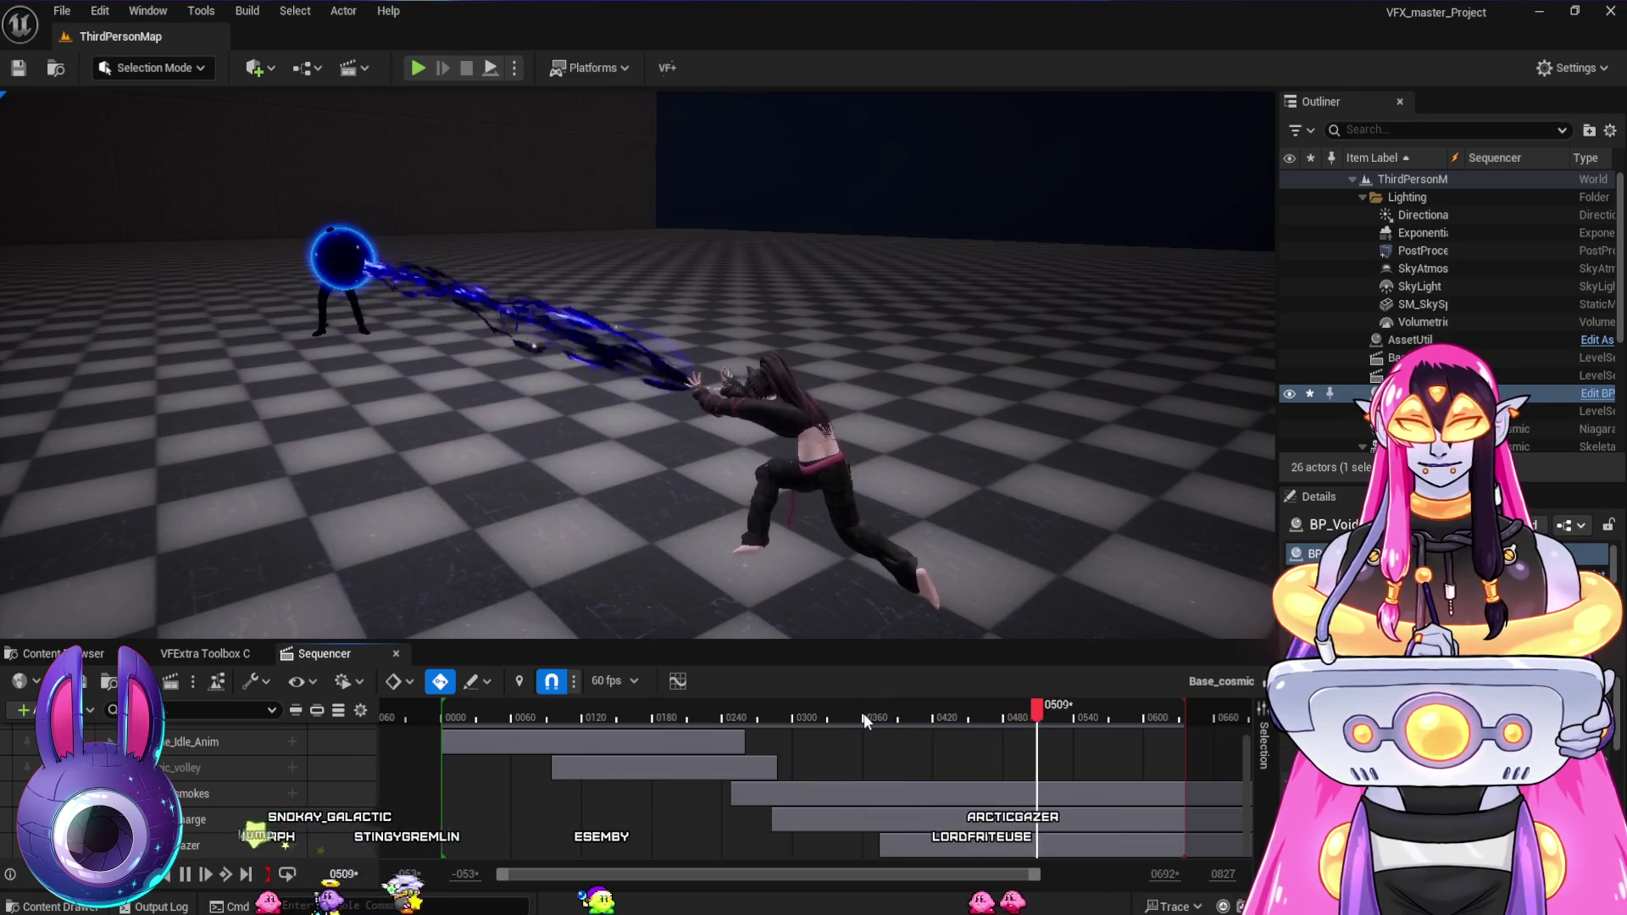
left_click(846, 706)
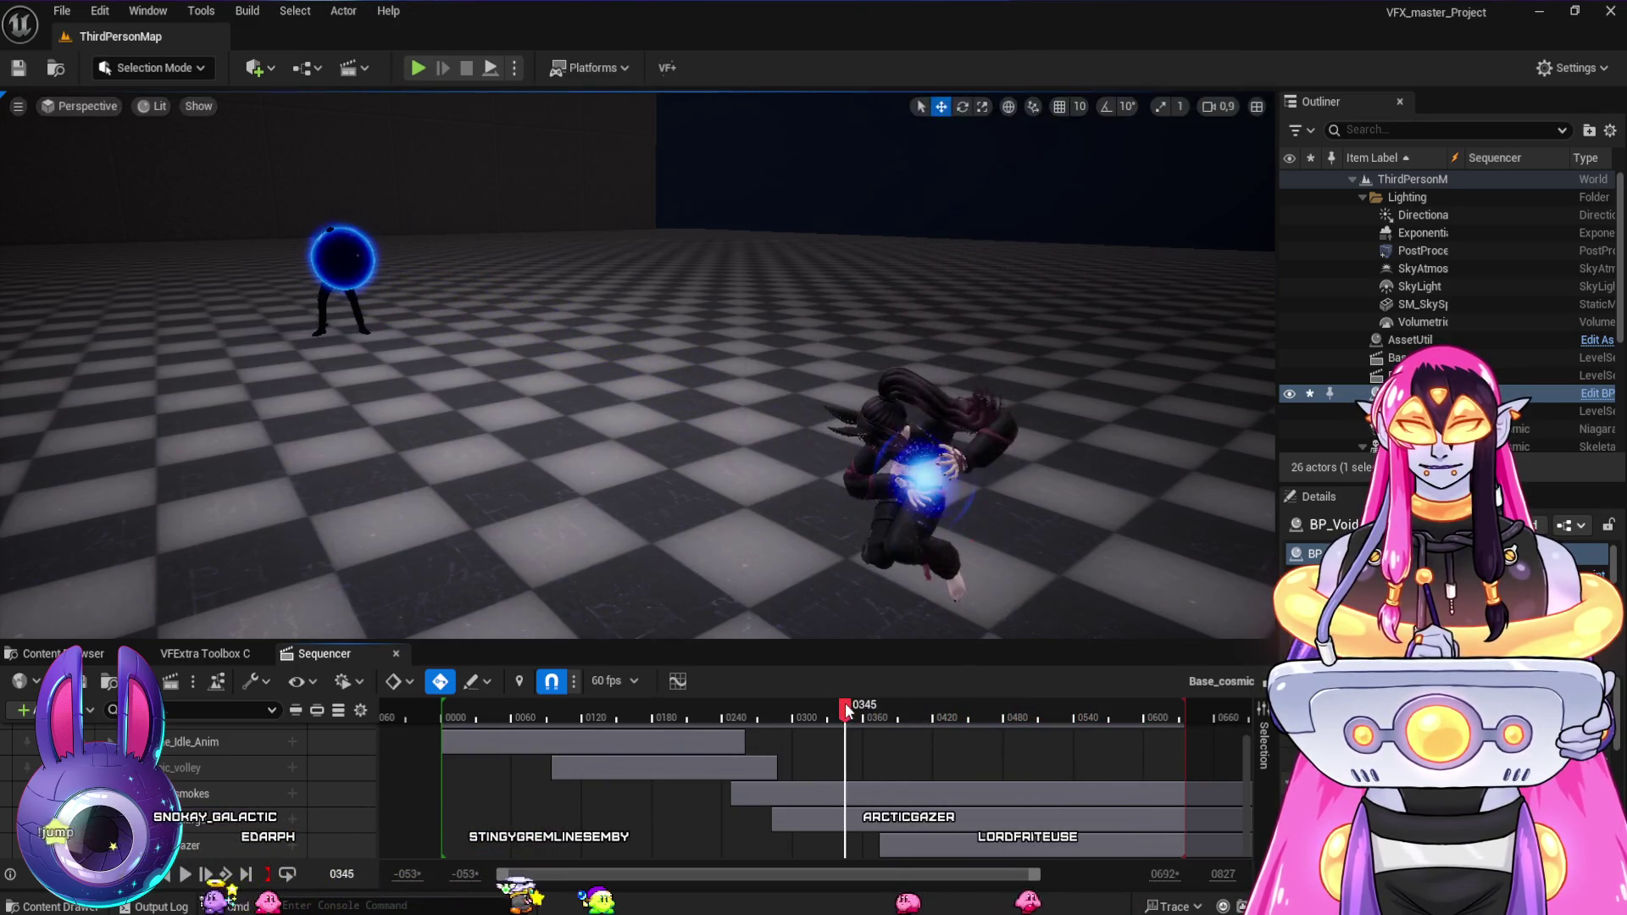
key("space")
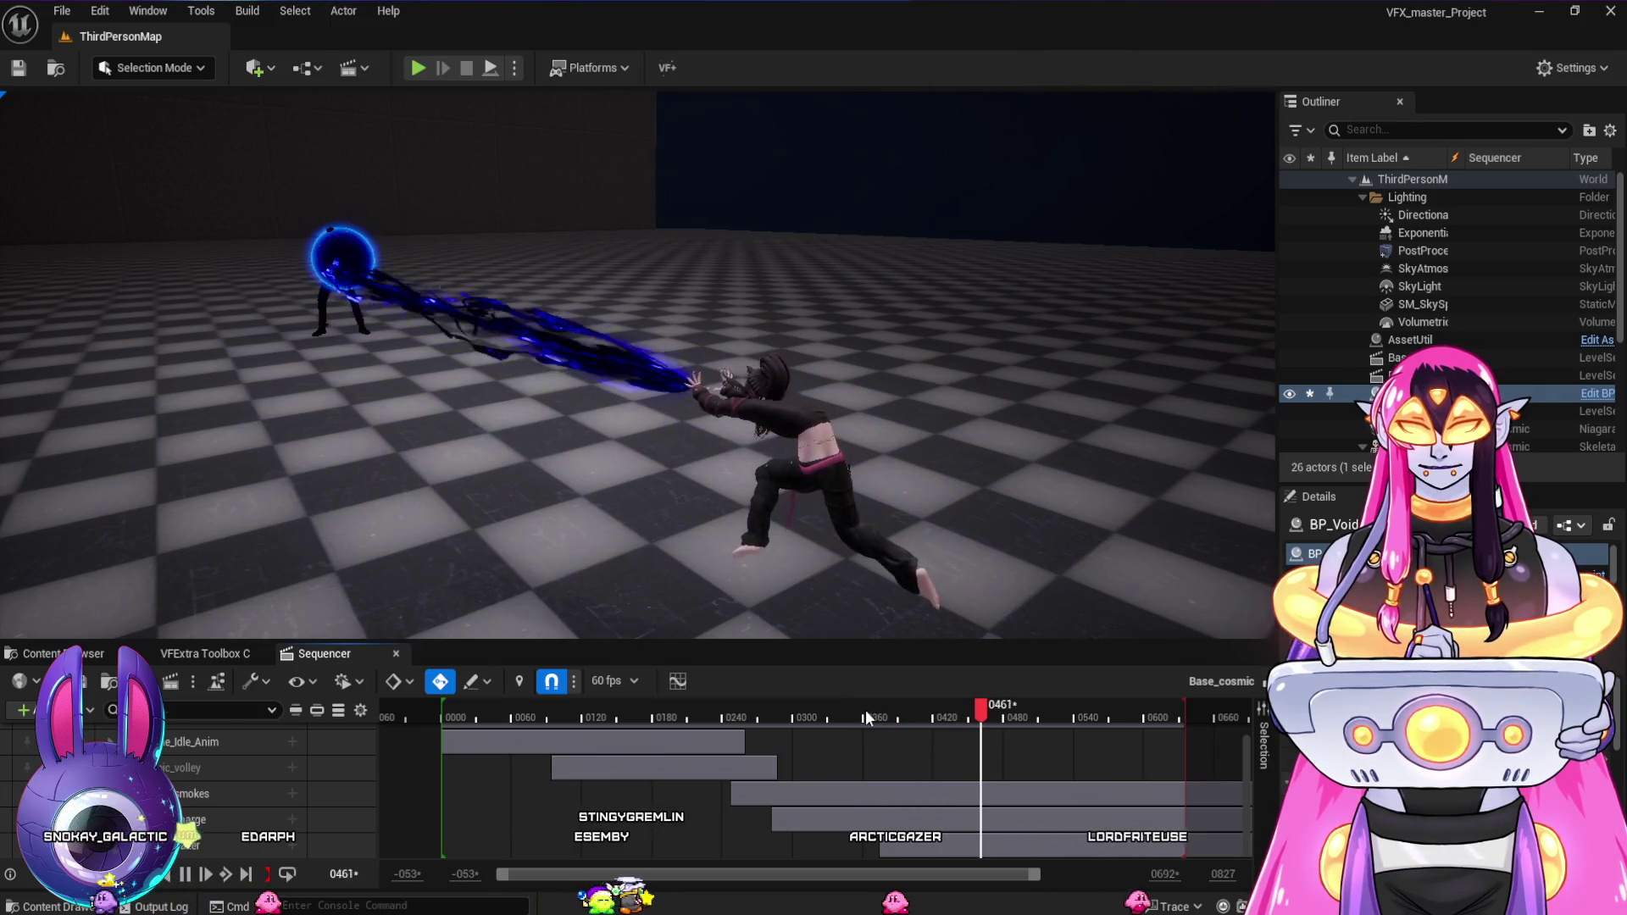
key("space")
left_click(864, 712)
key("space")
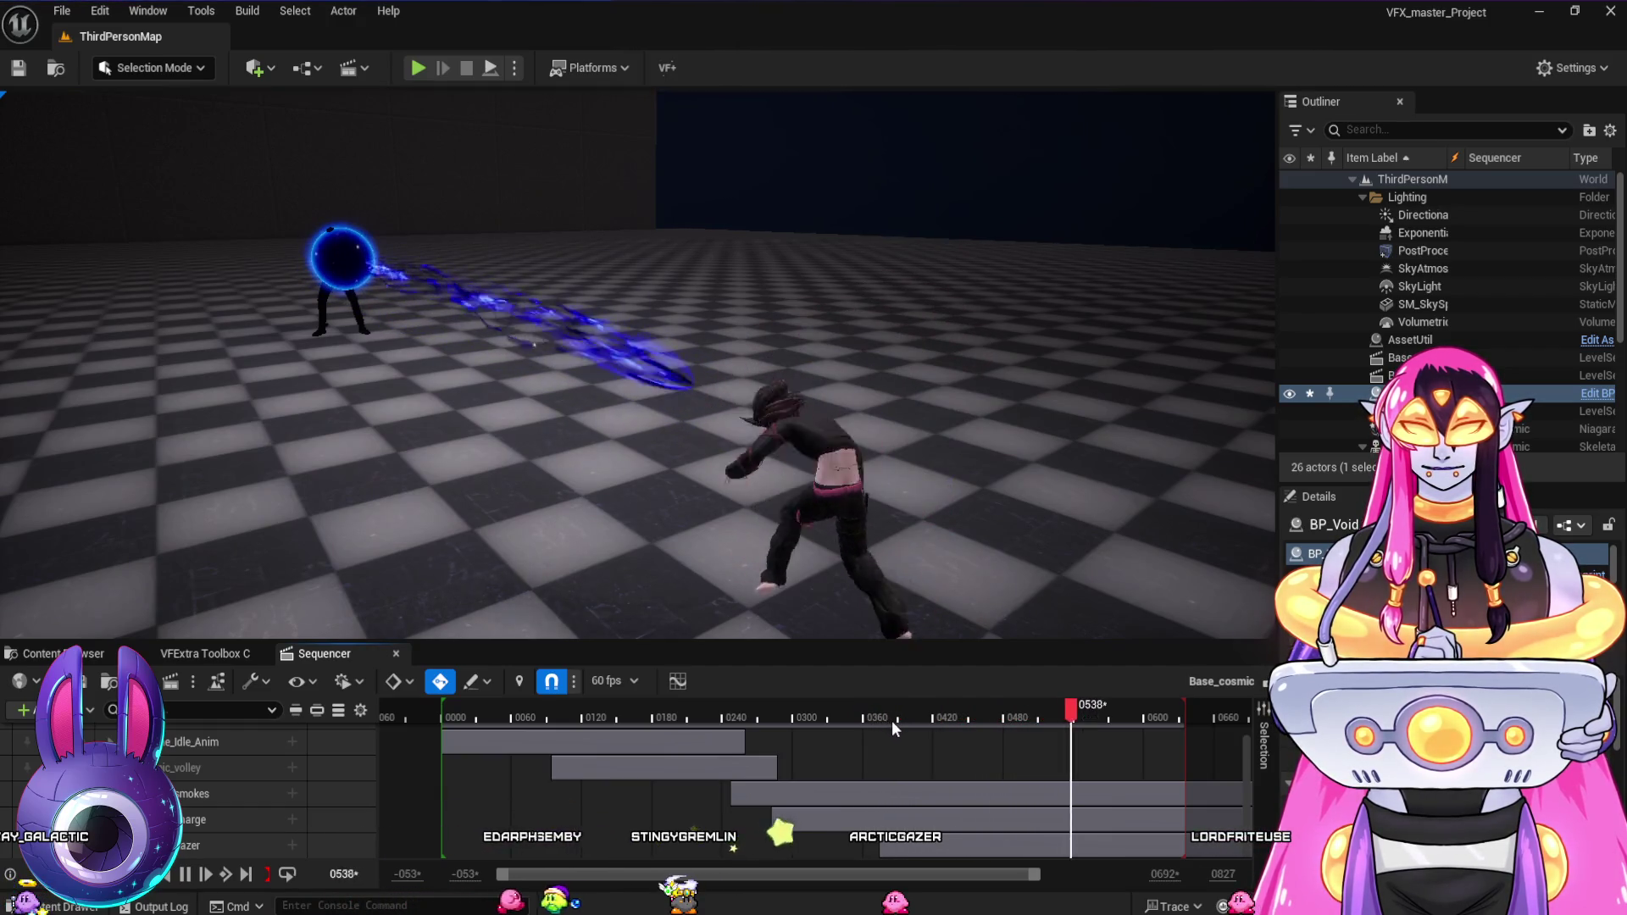
left_click(860, 710)
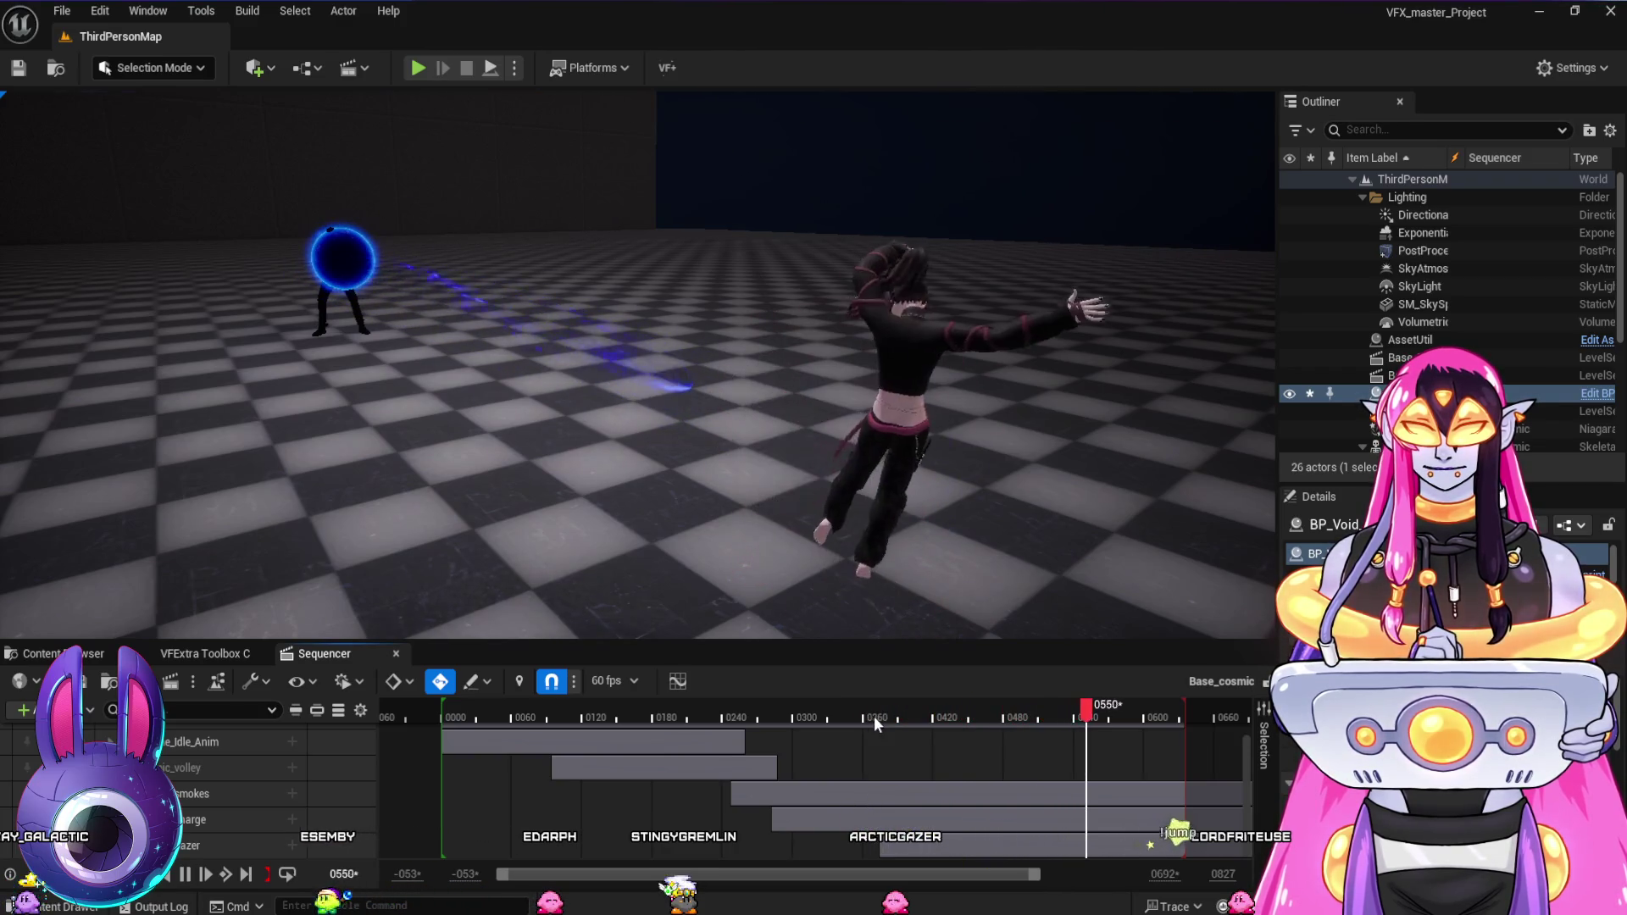
- Replay from frame 0180, scrub to the beam near frame 0396, and select the NS_VoidLazer track
left_click(774, 710)
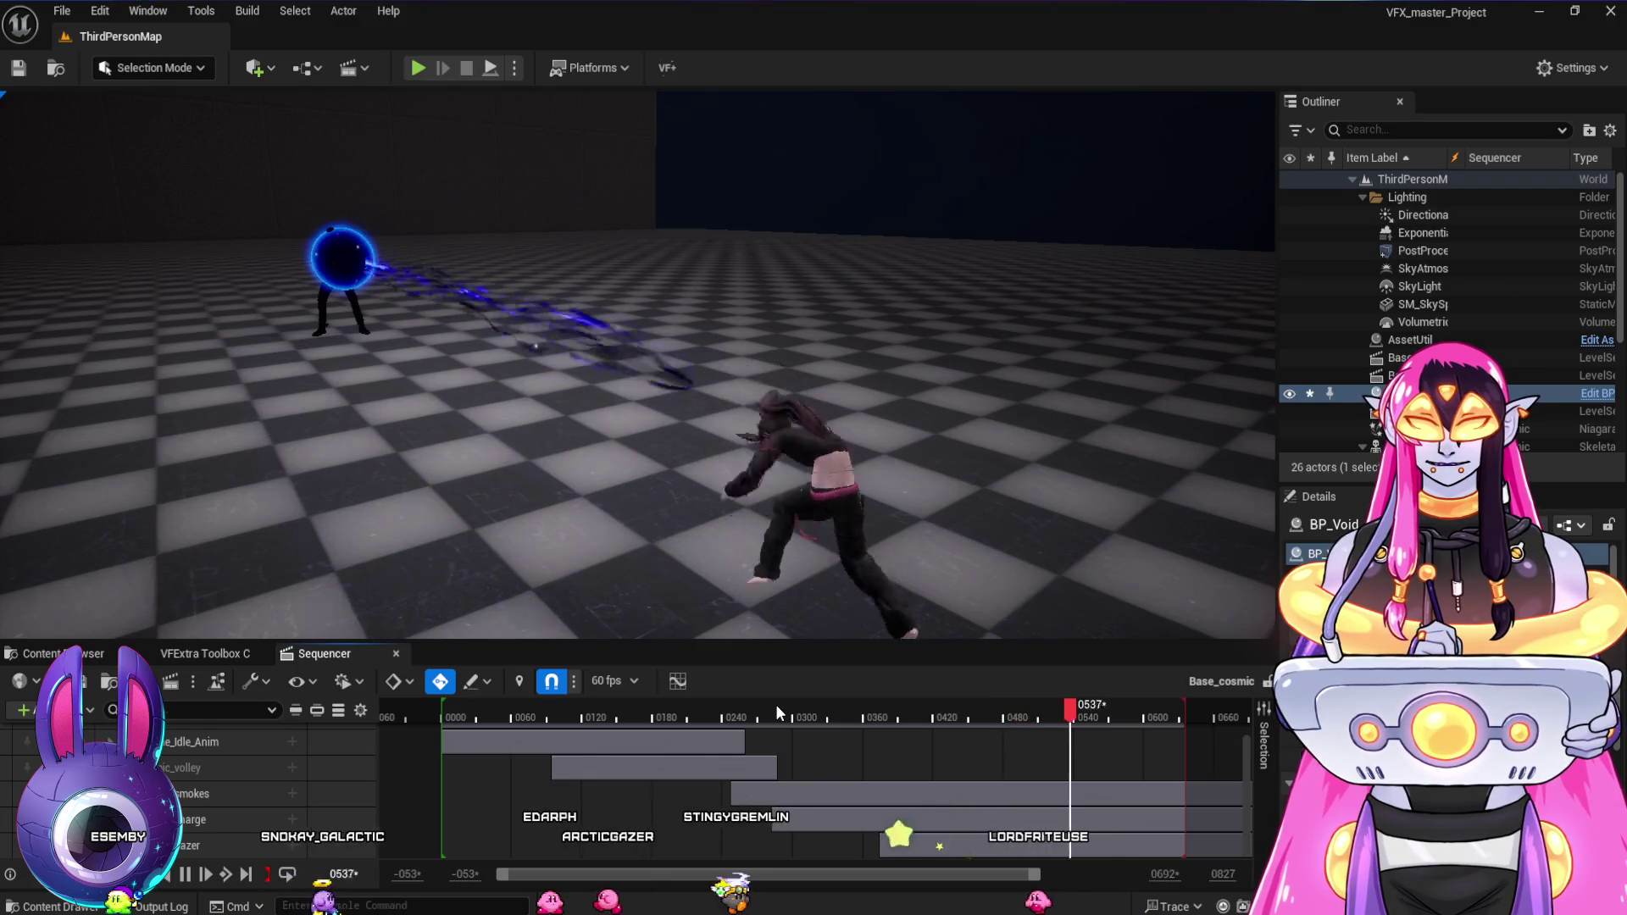
key("space")
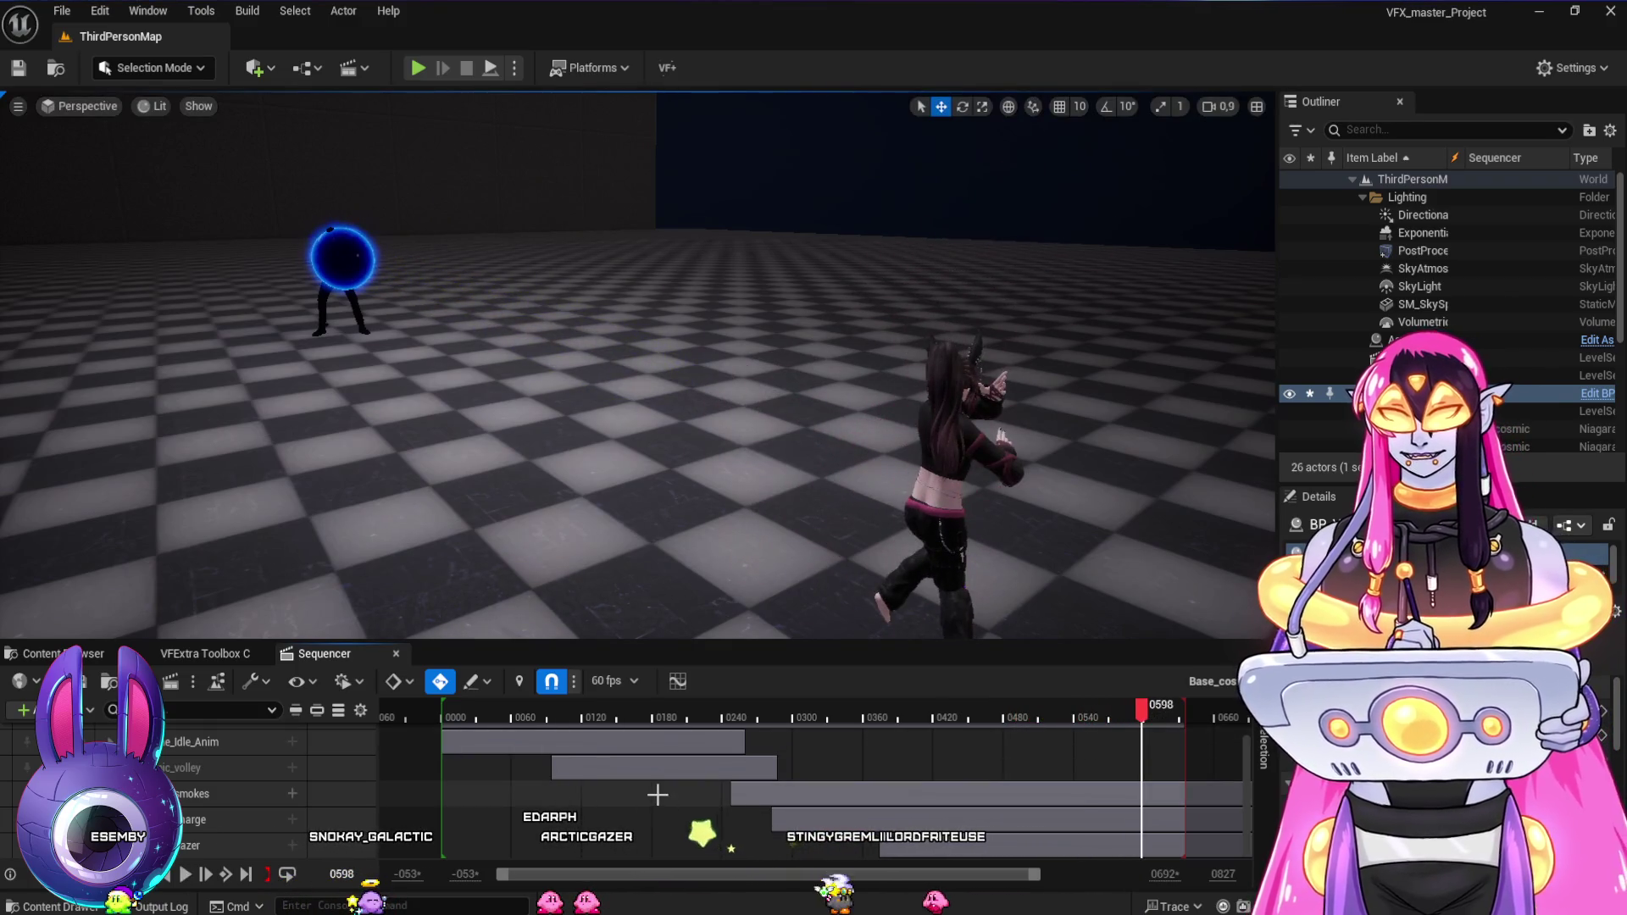
left_click(665, 715)
key("space")
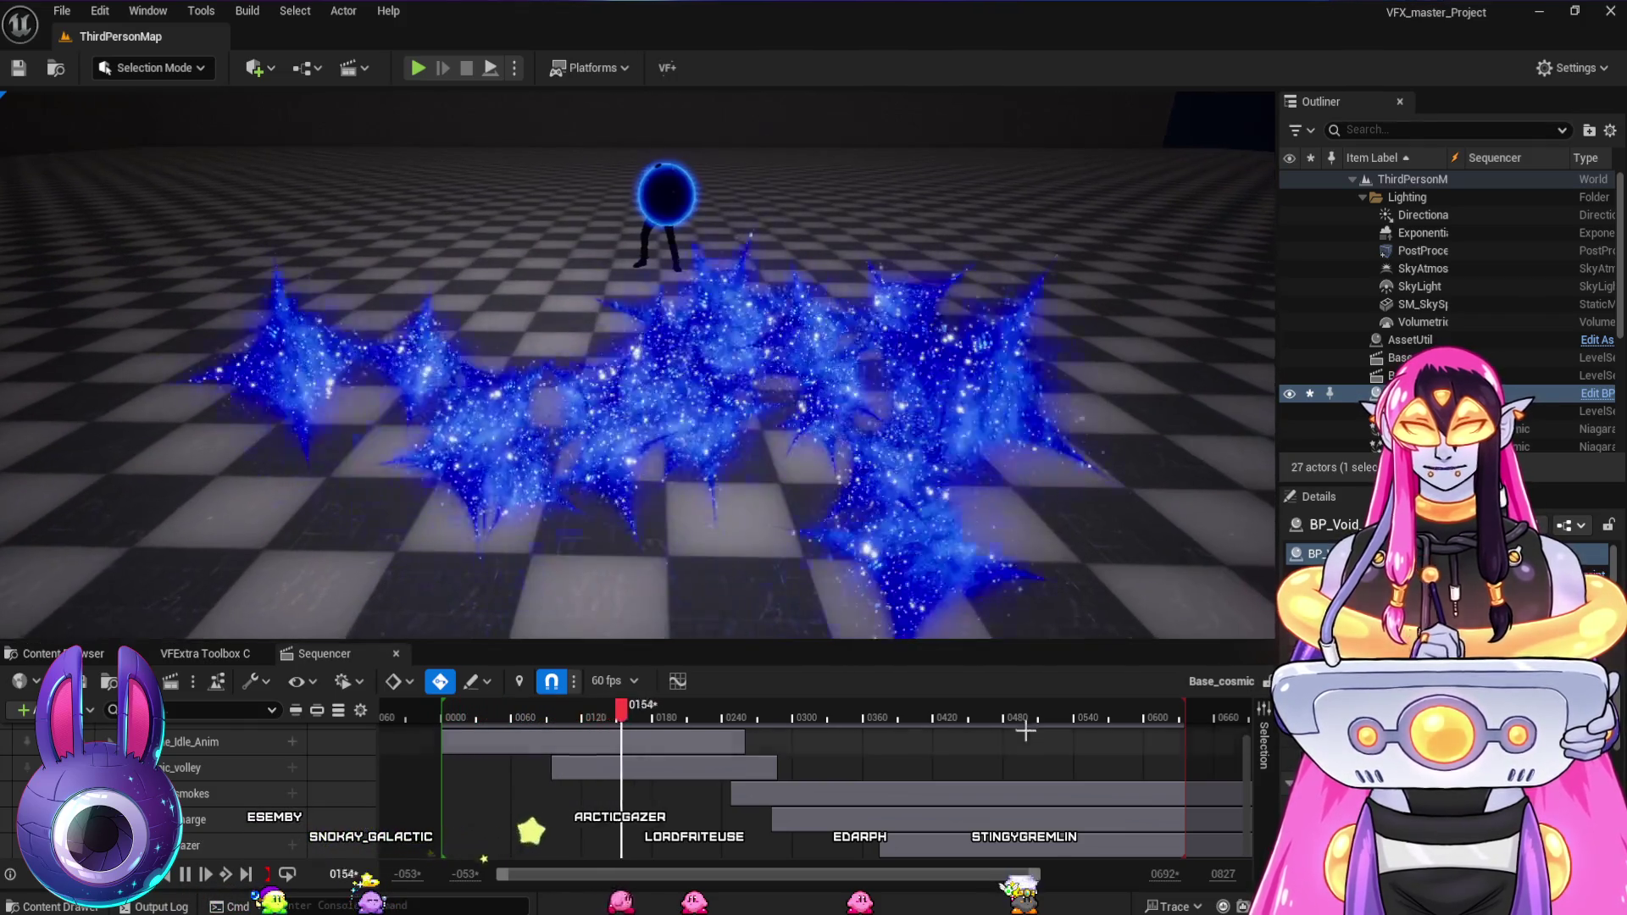
mouse_move(943, 717)
left_mouse_down()
mouse_move(861, 717)
mouse_move(919, 722)
left_mouse_up()
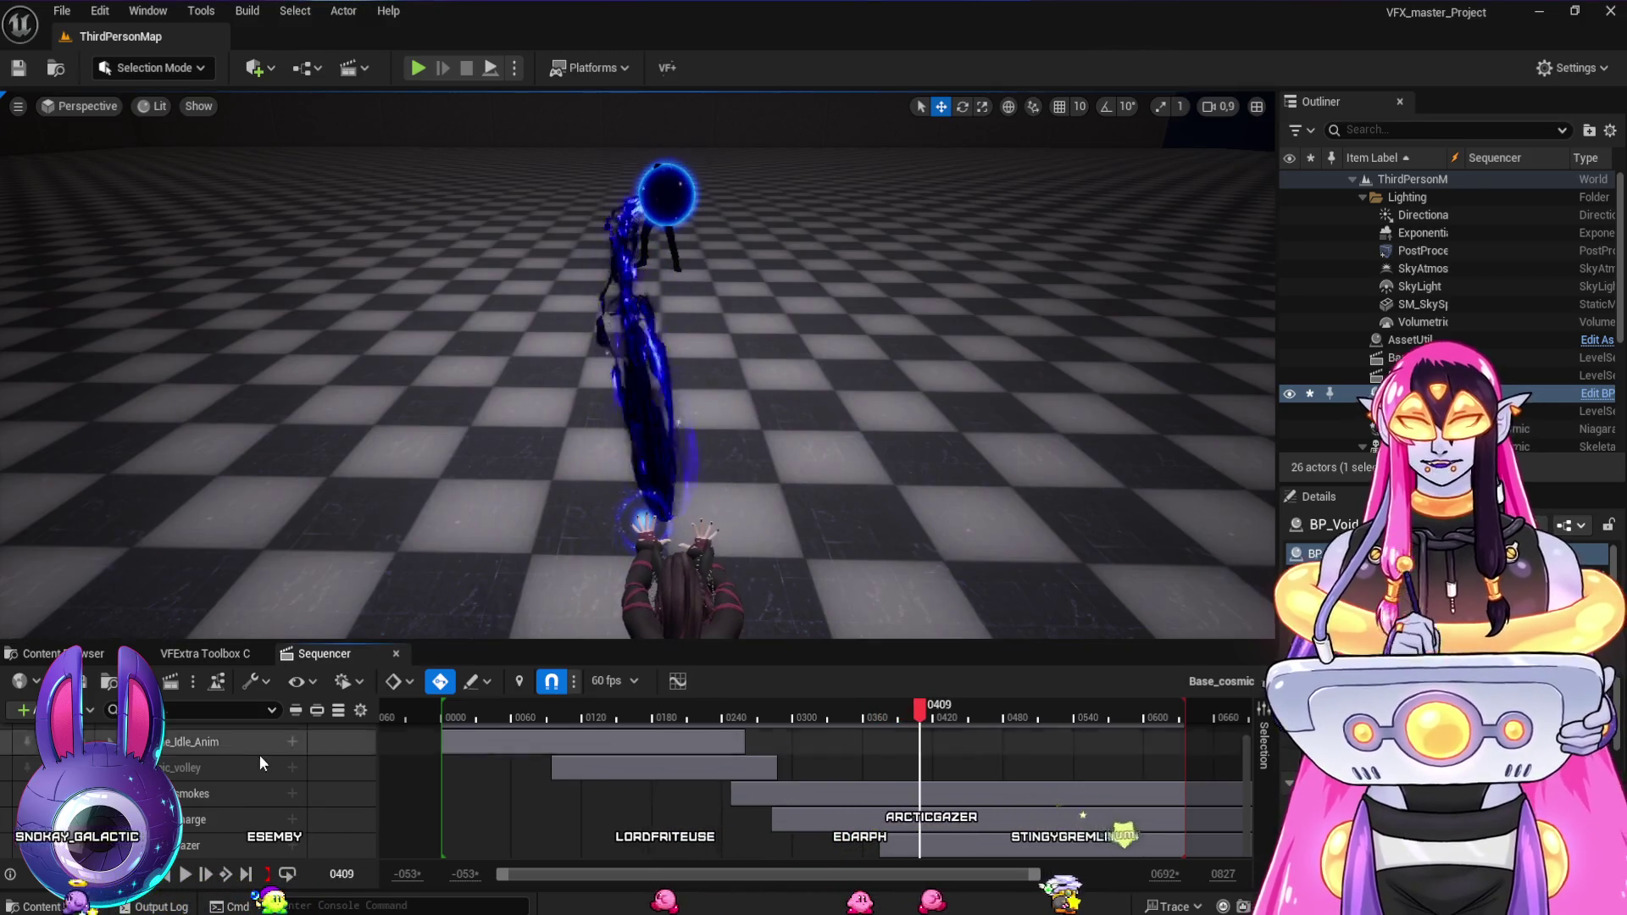
left_click(212, 843)
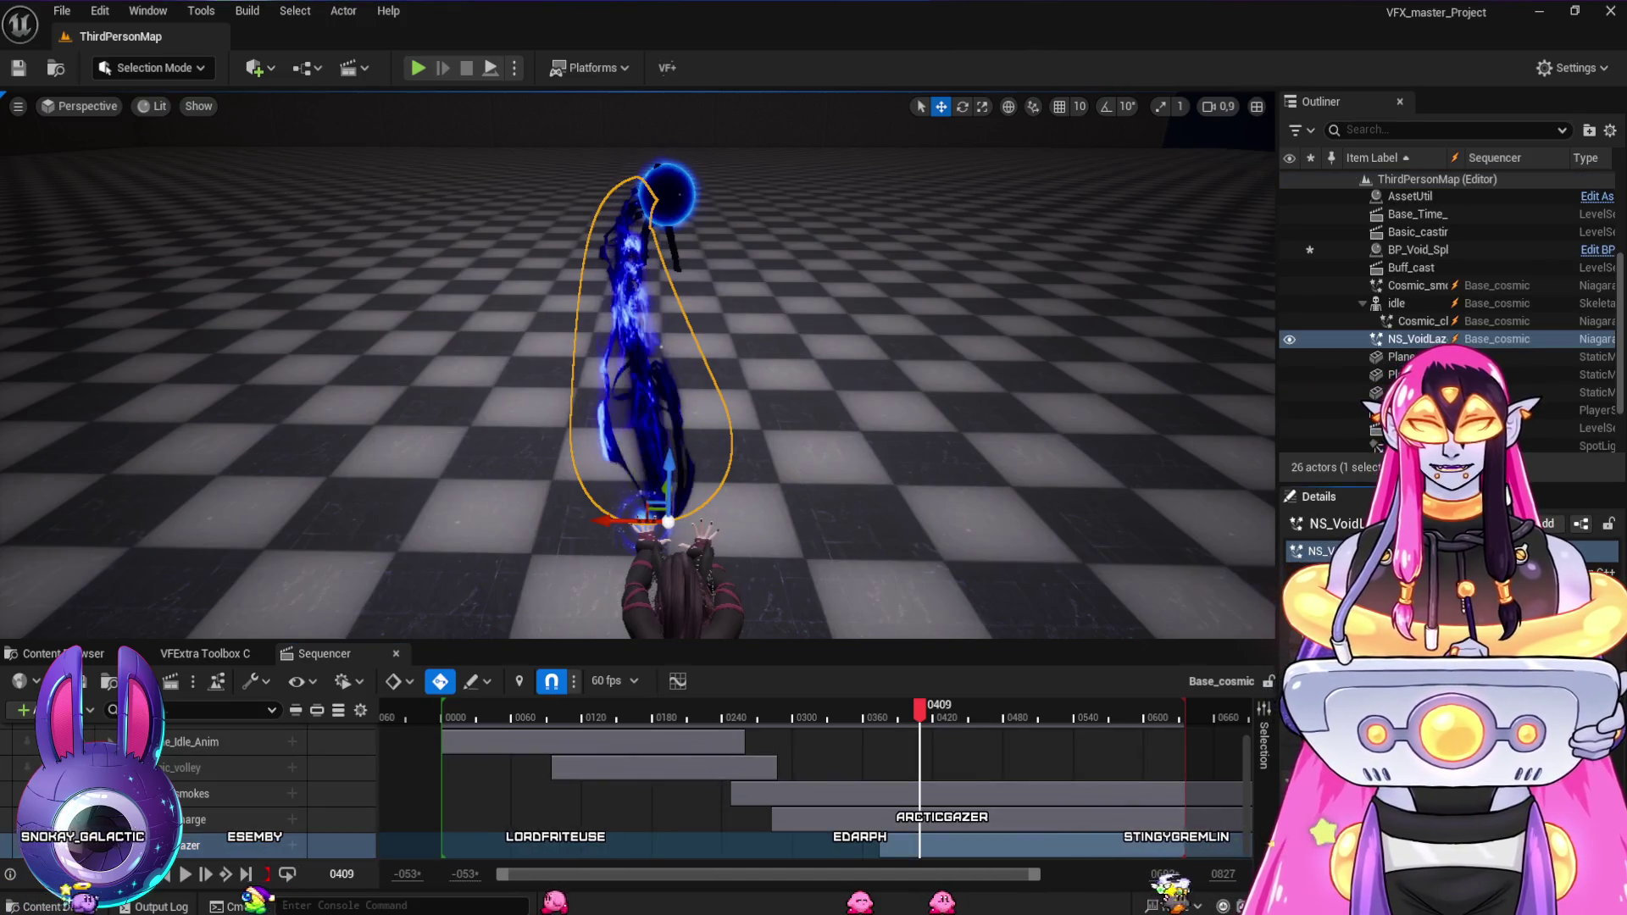
- Set the DynamicBeam Global Amplitude in NS_VoidLazer to 0.1 and review the beam around frame 0431
key("ctrl+e")
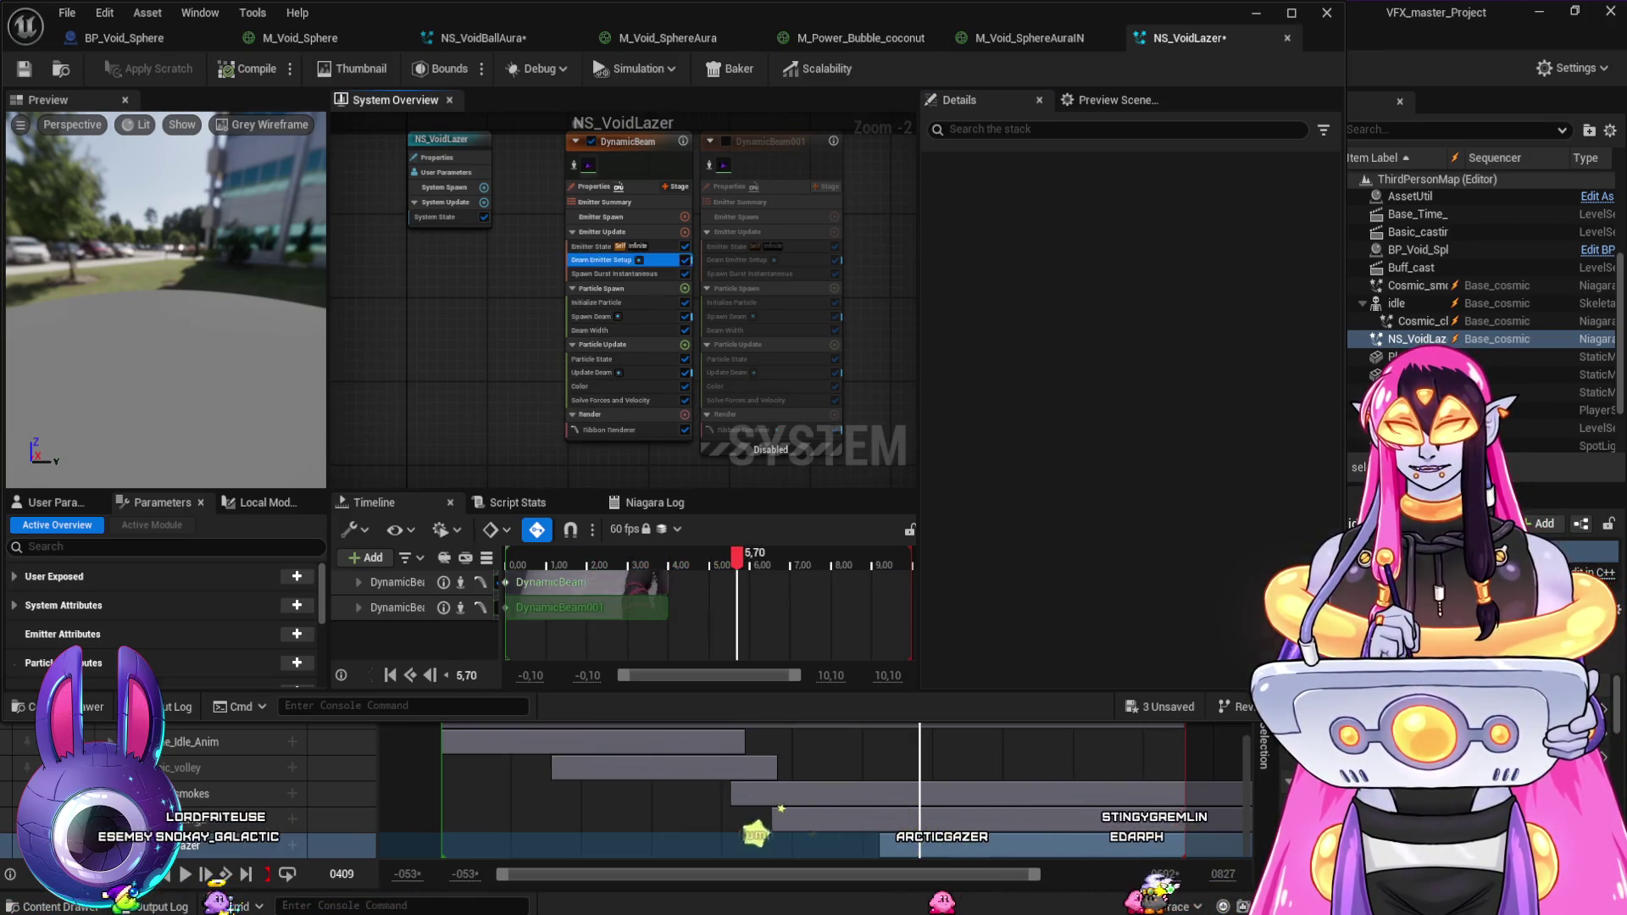
left_click(604, 260)
scroll(1127, 424, "down", 6)
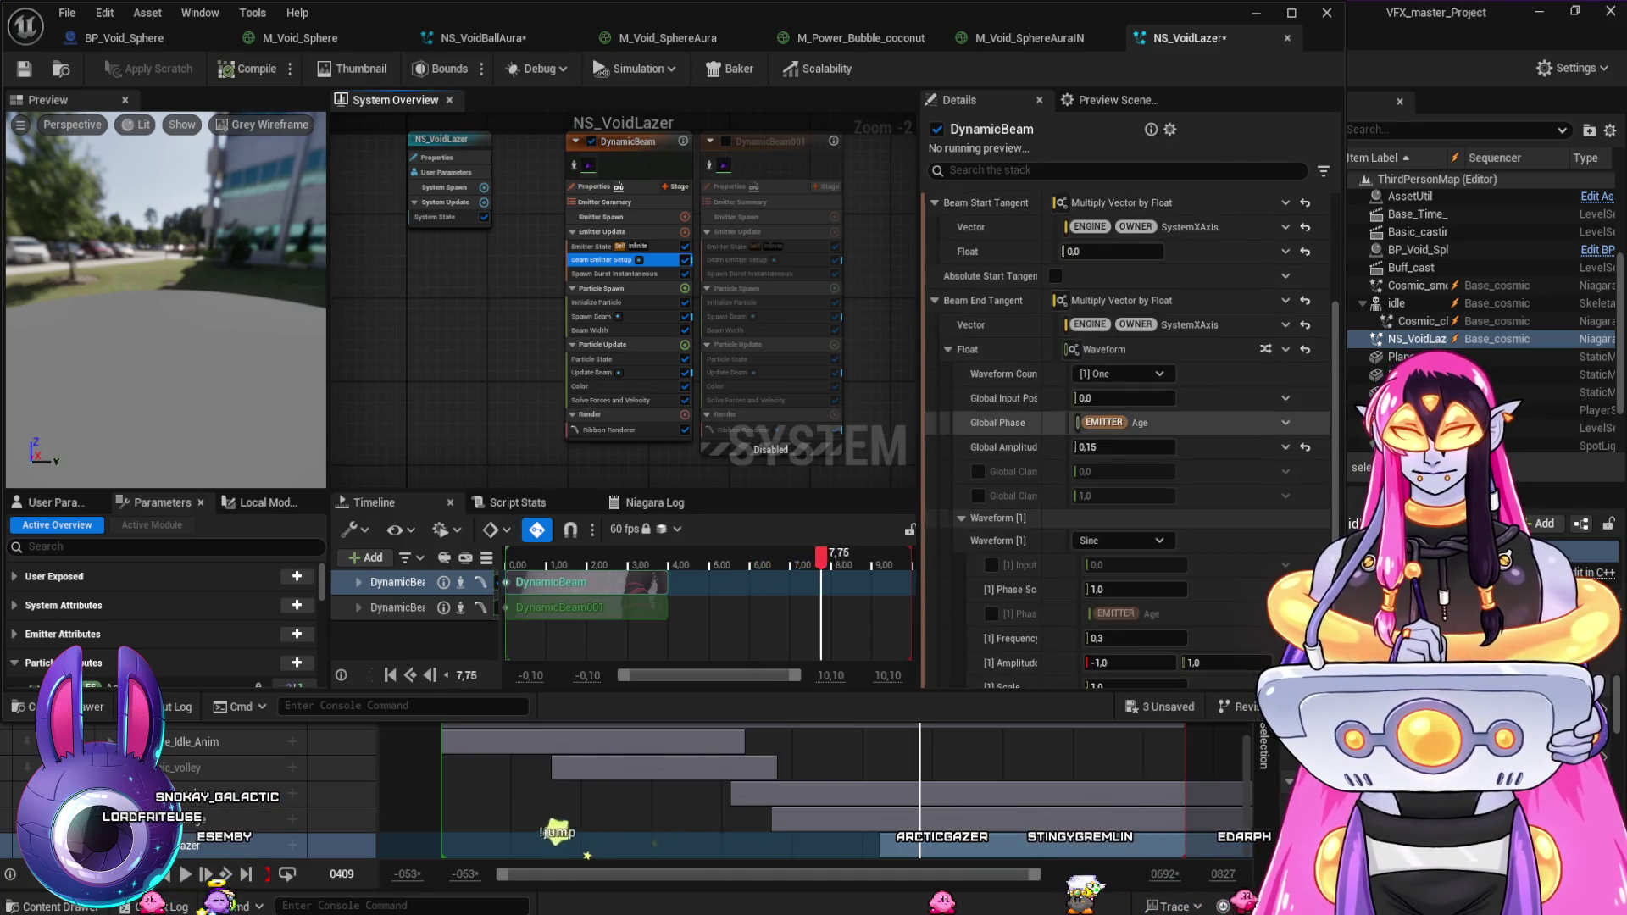
left_click(1101, 337)
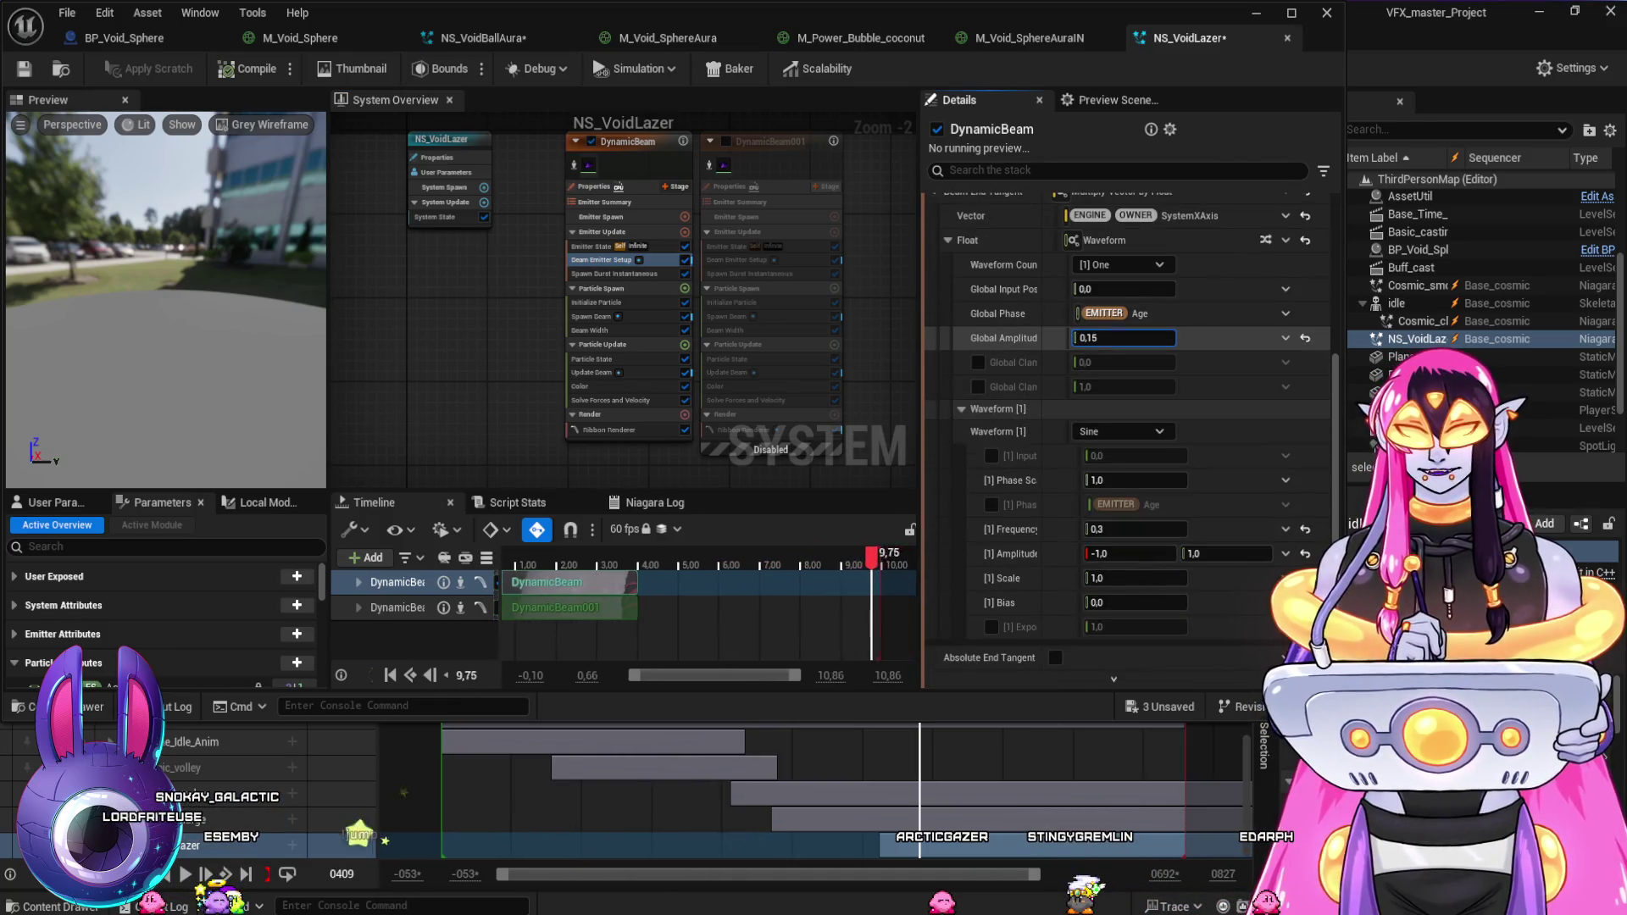
type("0.1")
key("Return")
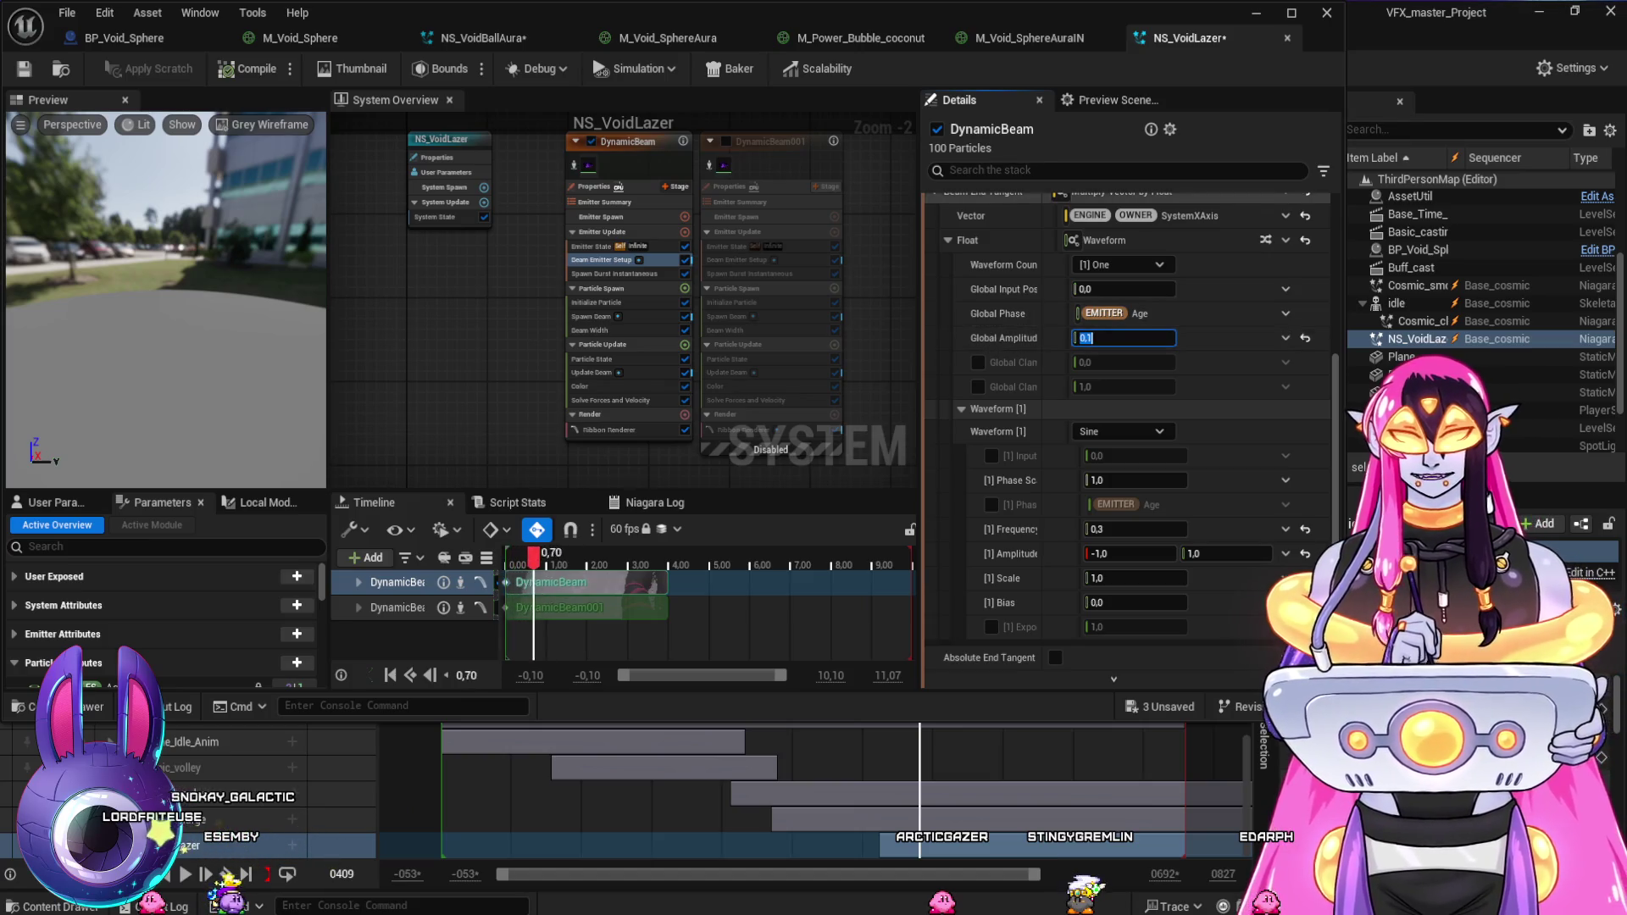
key("alt+Tab")
mouse_move(890, 714)
left_mouse_down()
mouse_move(847, 718)
mouse_move(1068, 750)
mouse_move(1051, 744)
left_mouse_up()
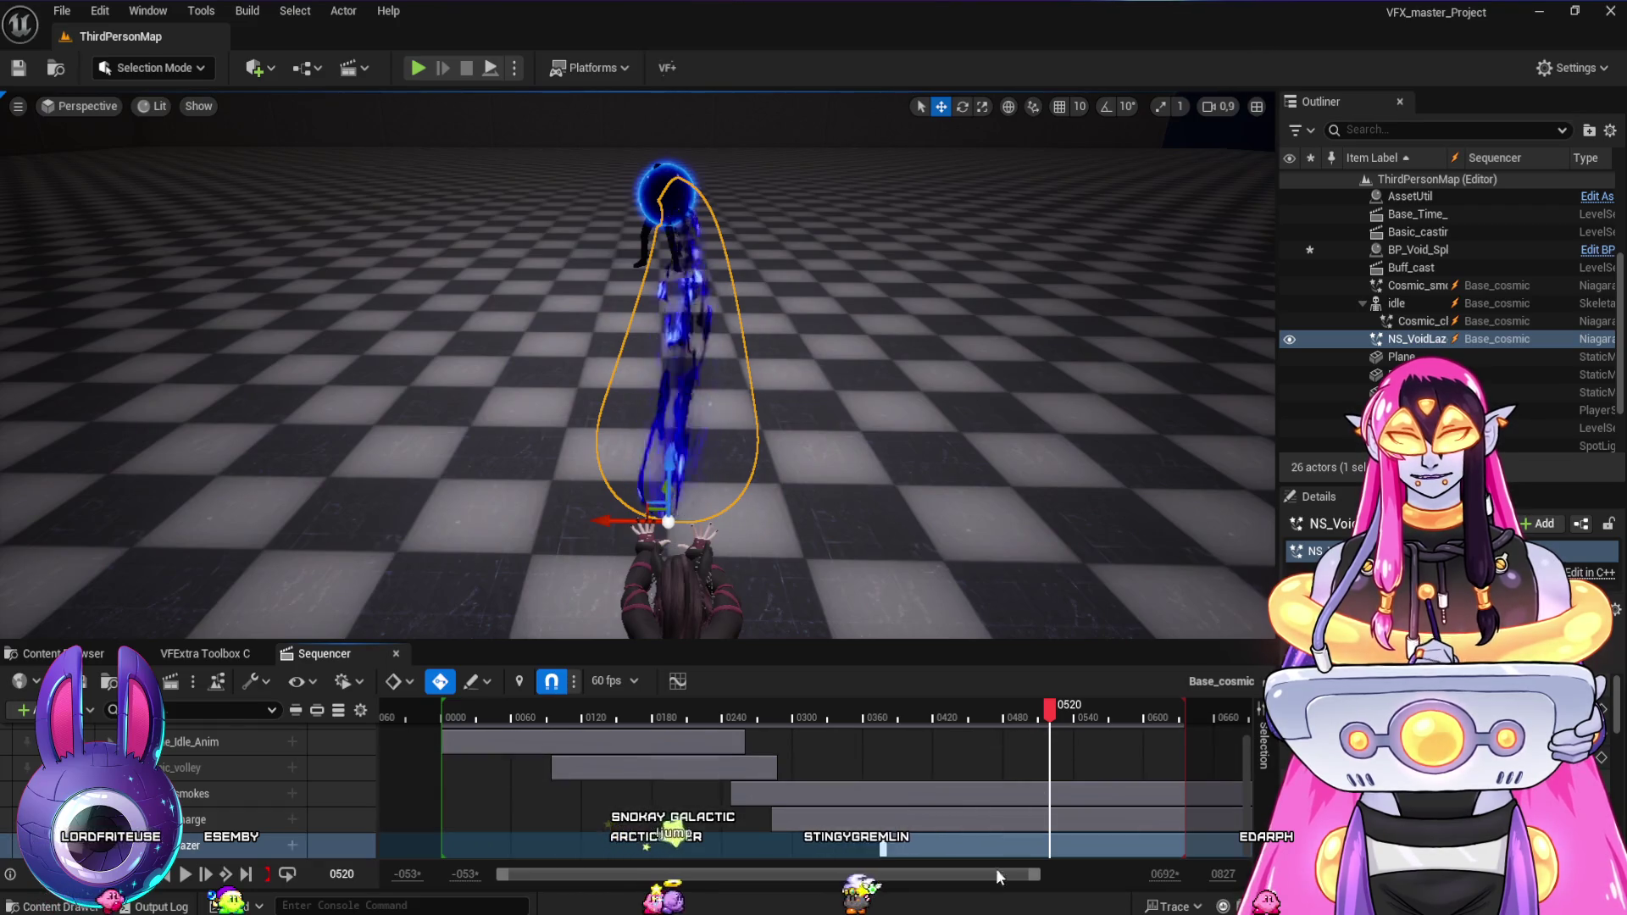
key("ctrl+e")
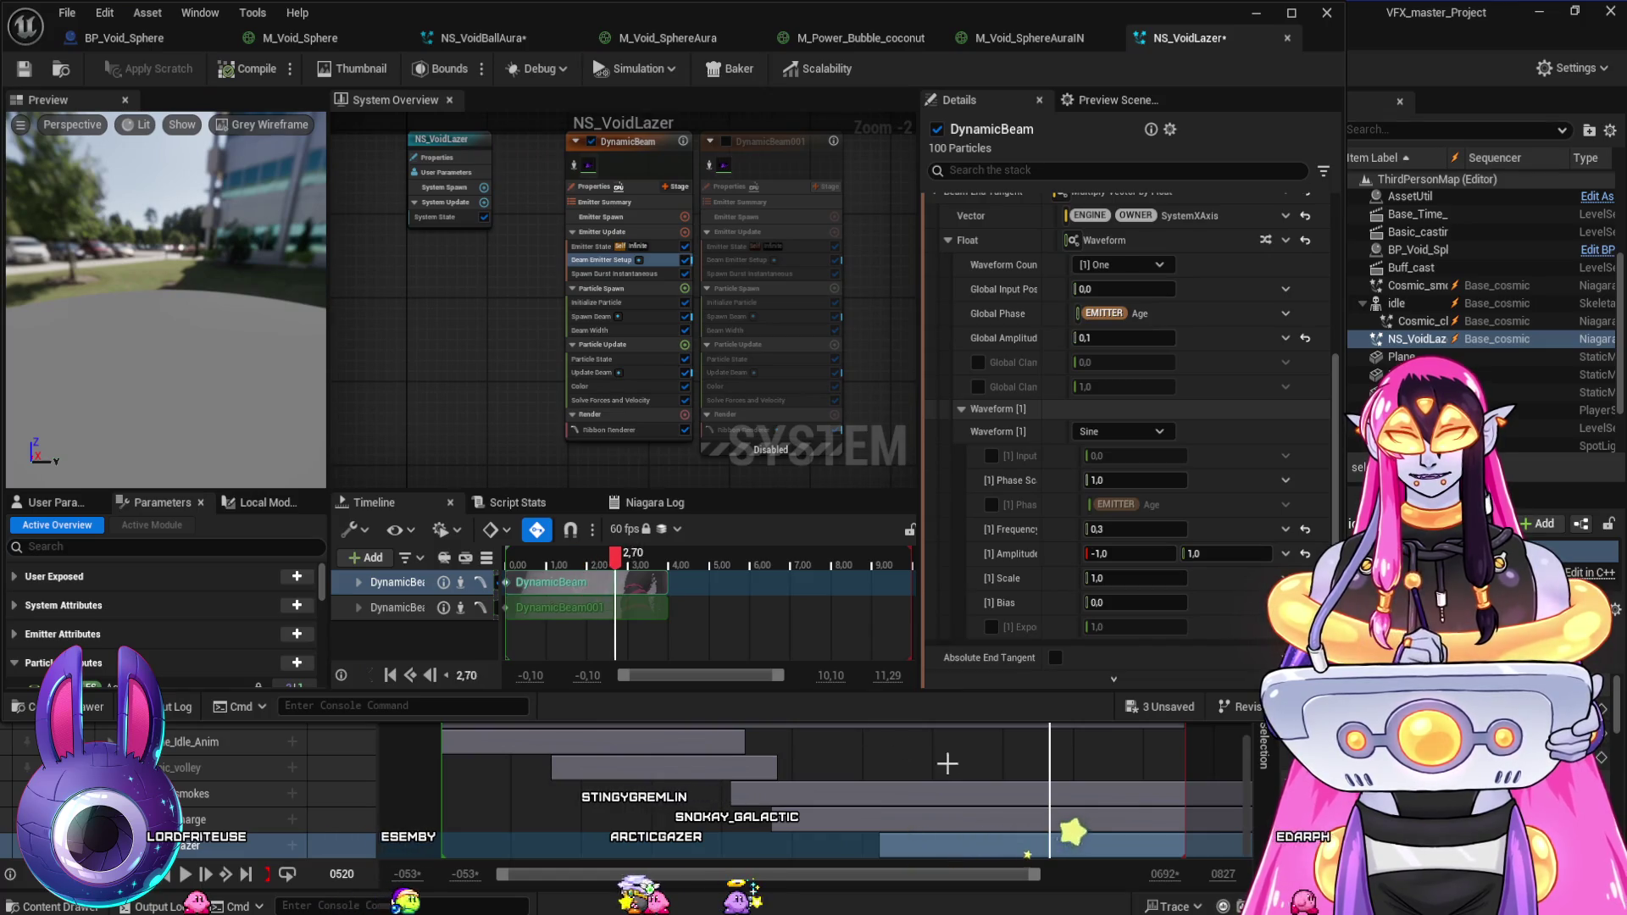
left_click_drag(881, 725, 941, 751)
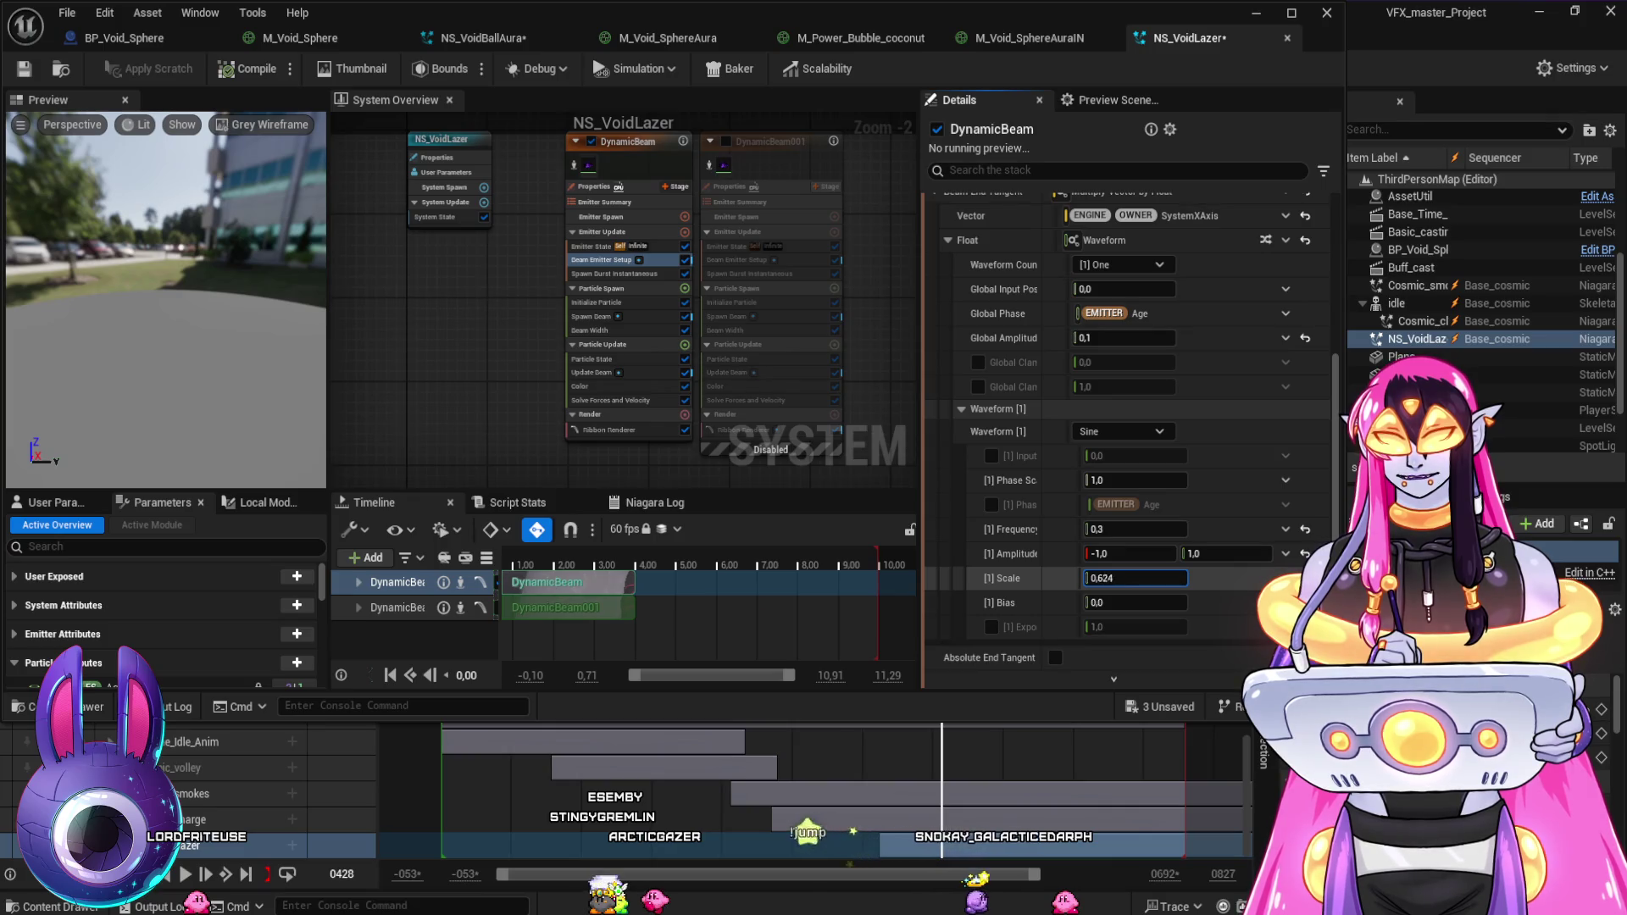
- Set the waveform Scale to 0.3 and check the beam between frames 0354 and 0444
left_click(1136, 578)
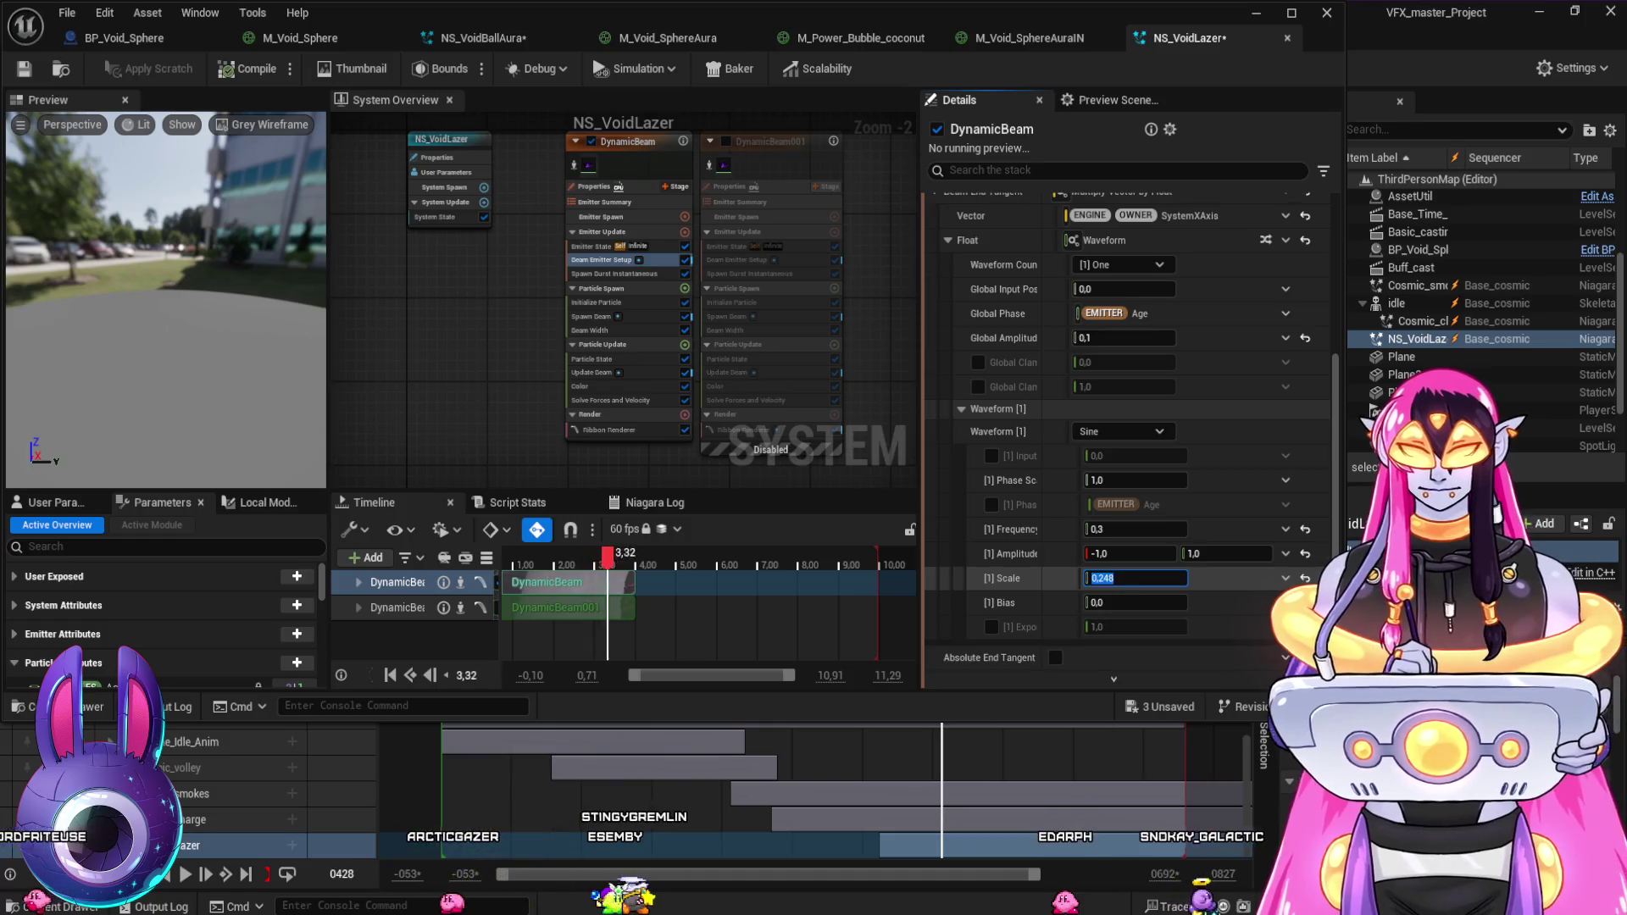
type(",3")
key("Return")
left_click(856, 726)
left_click_drag(905, 730, 950, 742)
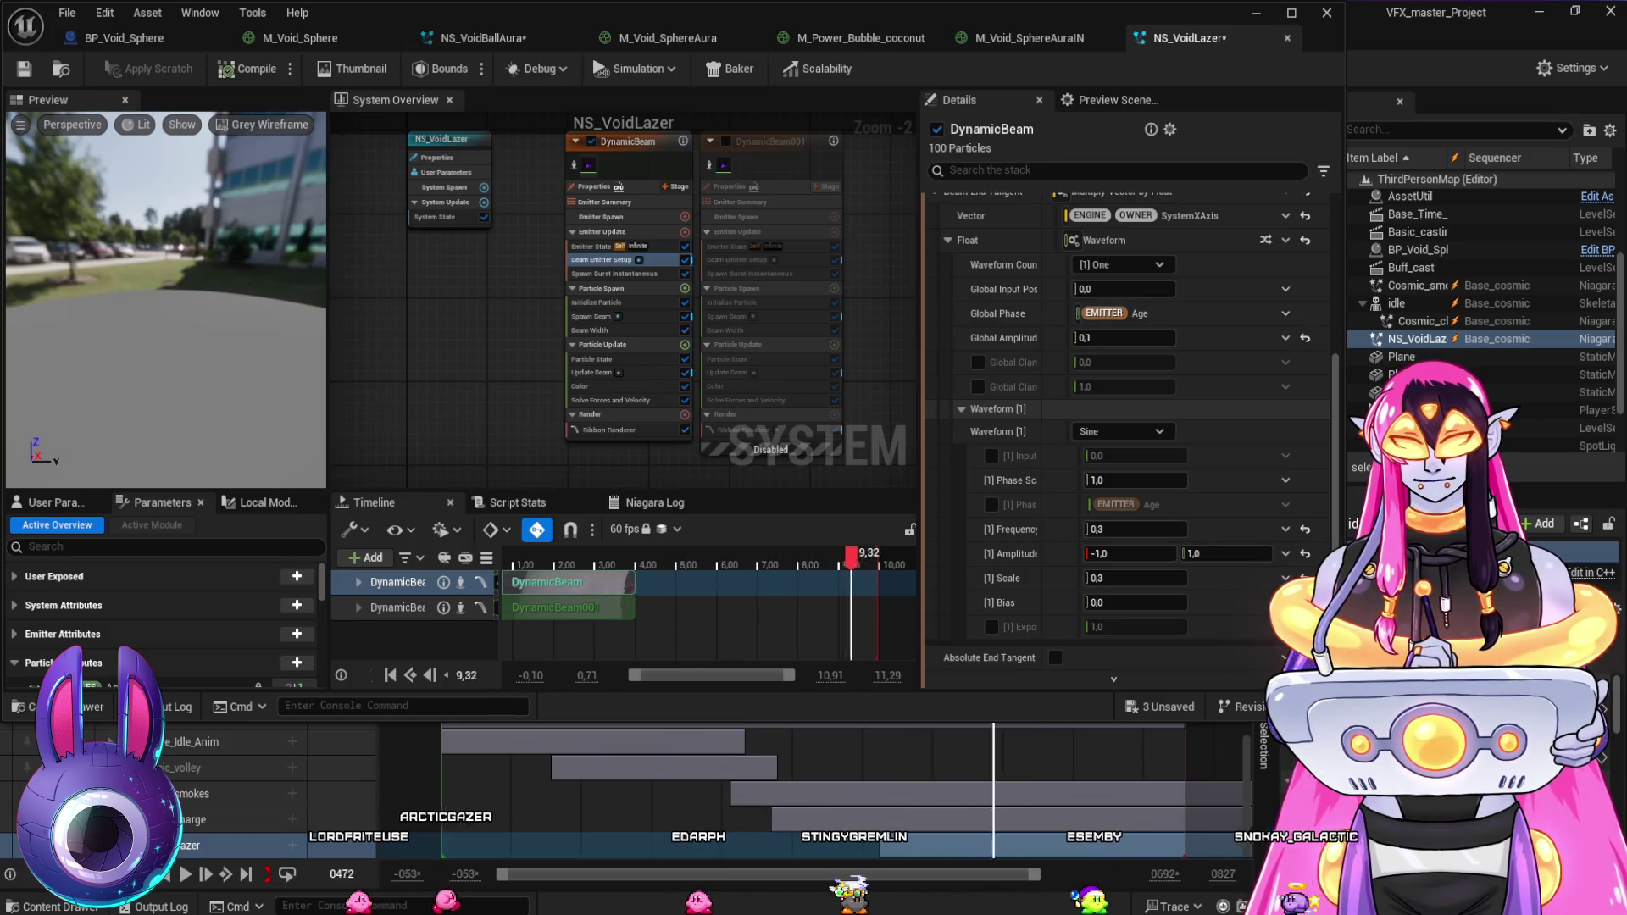
left_click_drag(1043, 730, 960, 731)
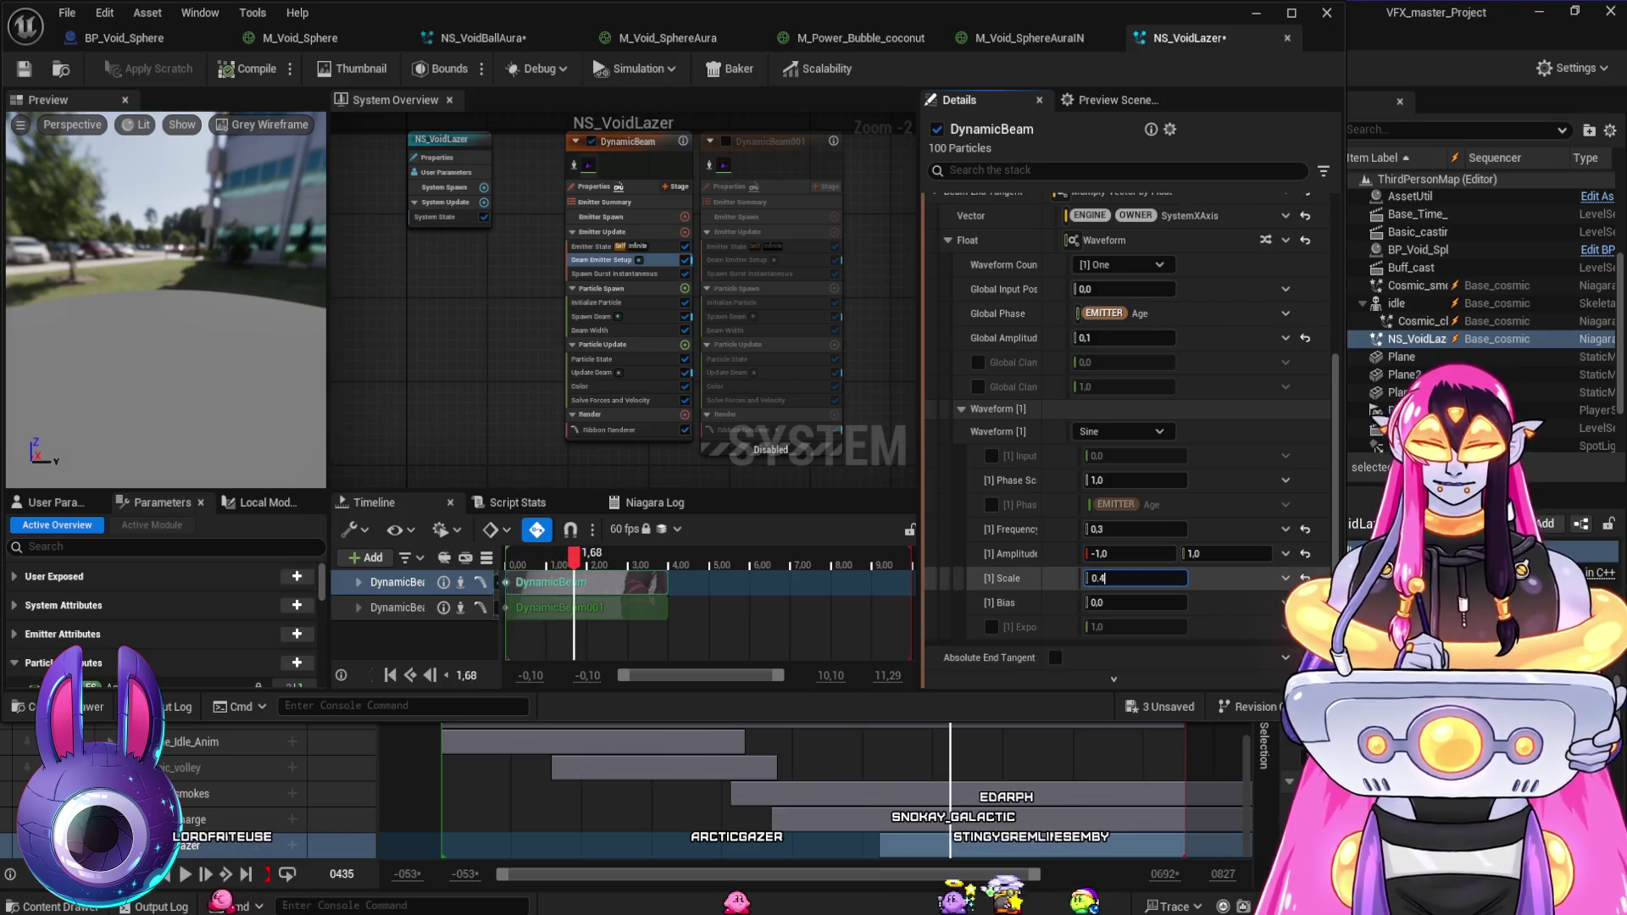
- Keep the waveform Frequency at 0.3 and adjust the Phase Scale while reviewing frames 0350–0559
left_click(853, 727)
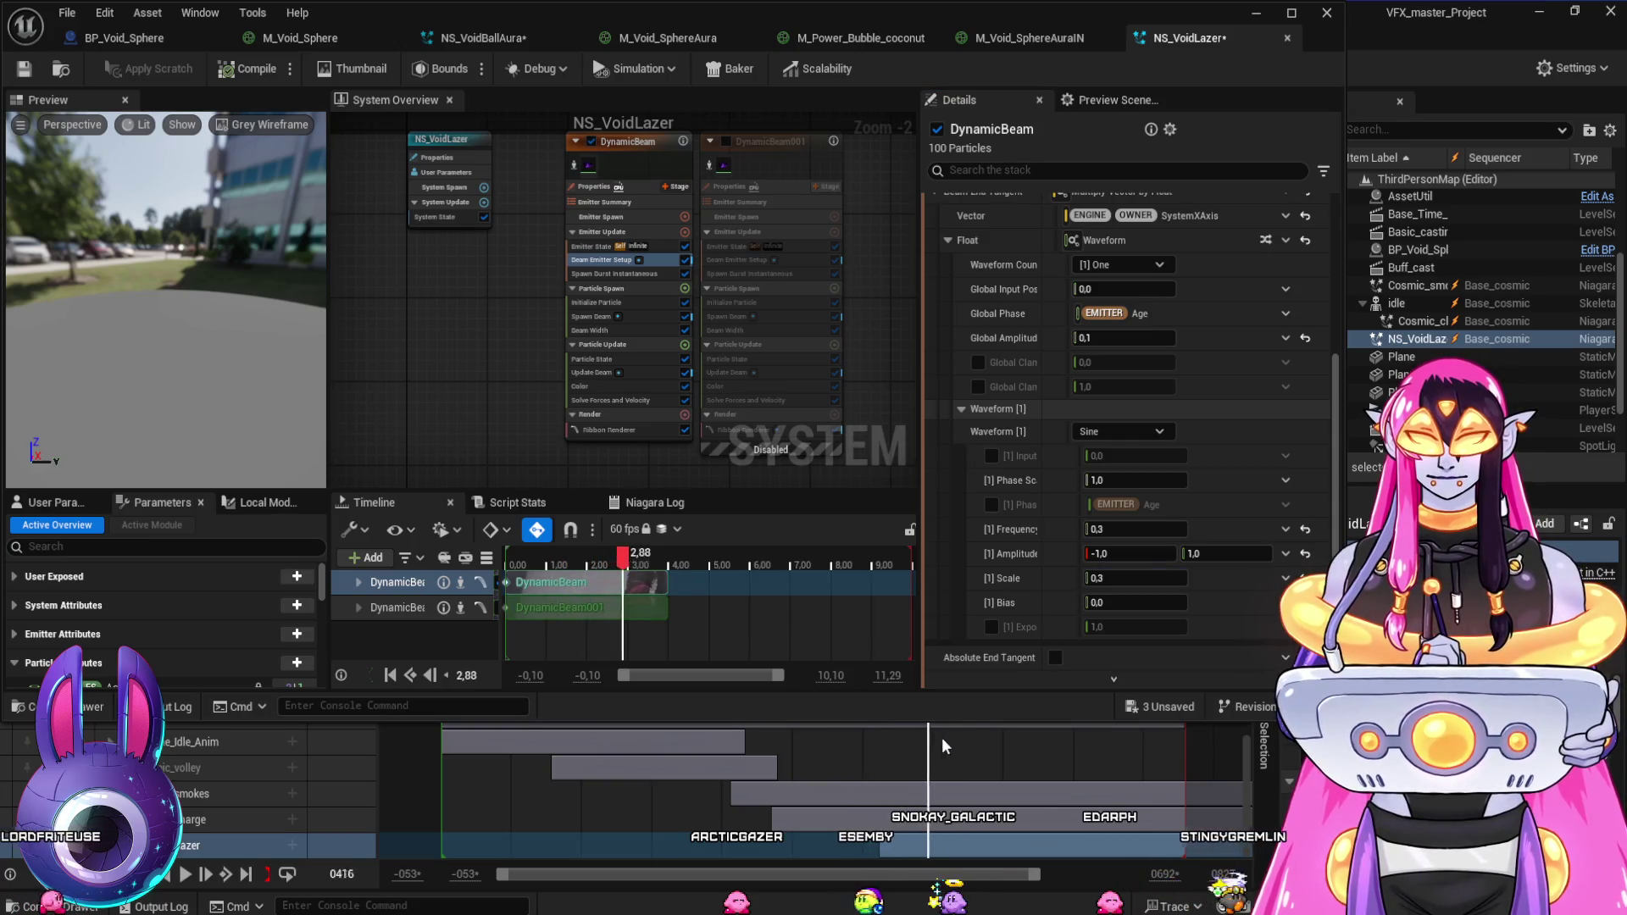
left_click_drag(1049, 747, 1093, 750)
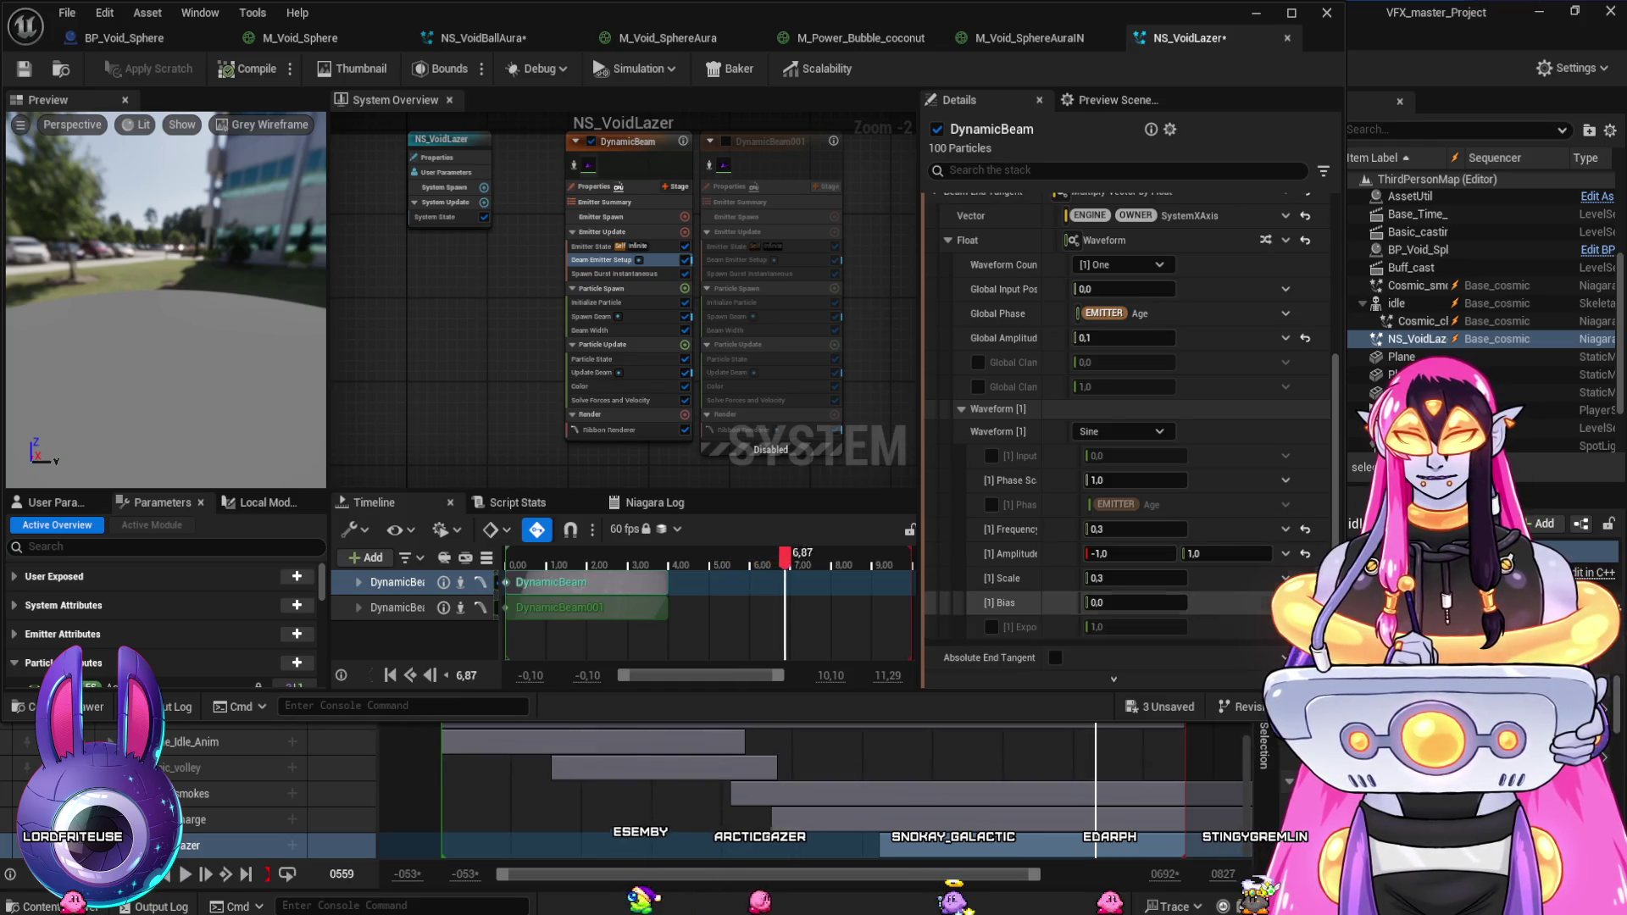
left_click_drag(1093, 737, 949, 737)
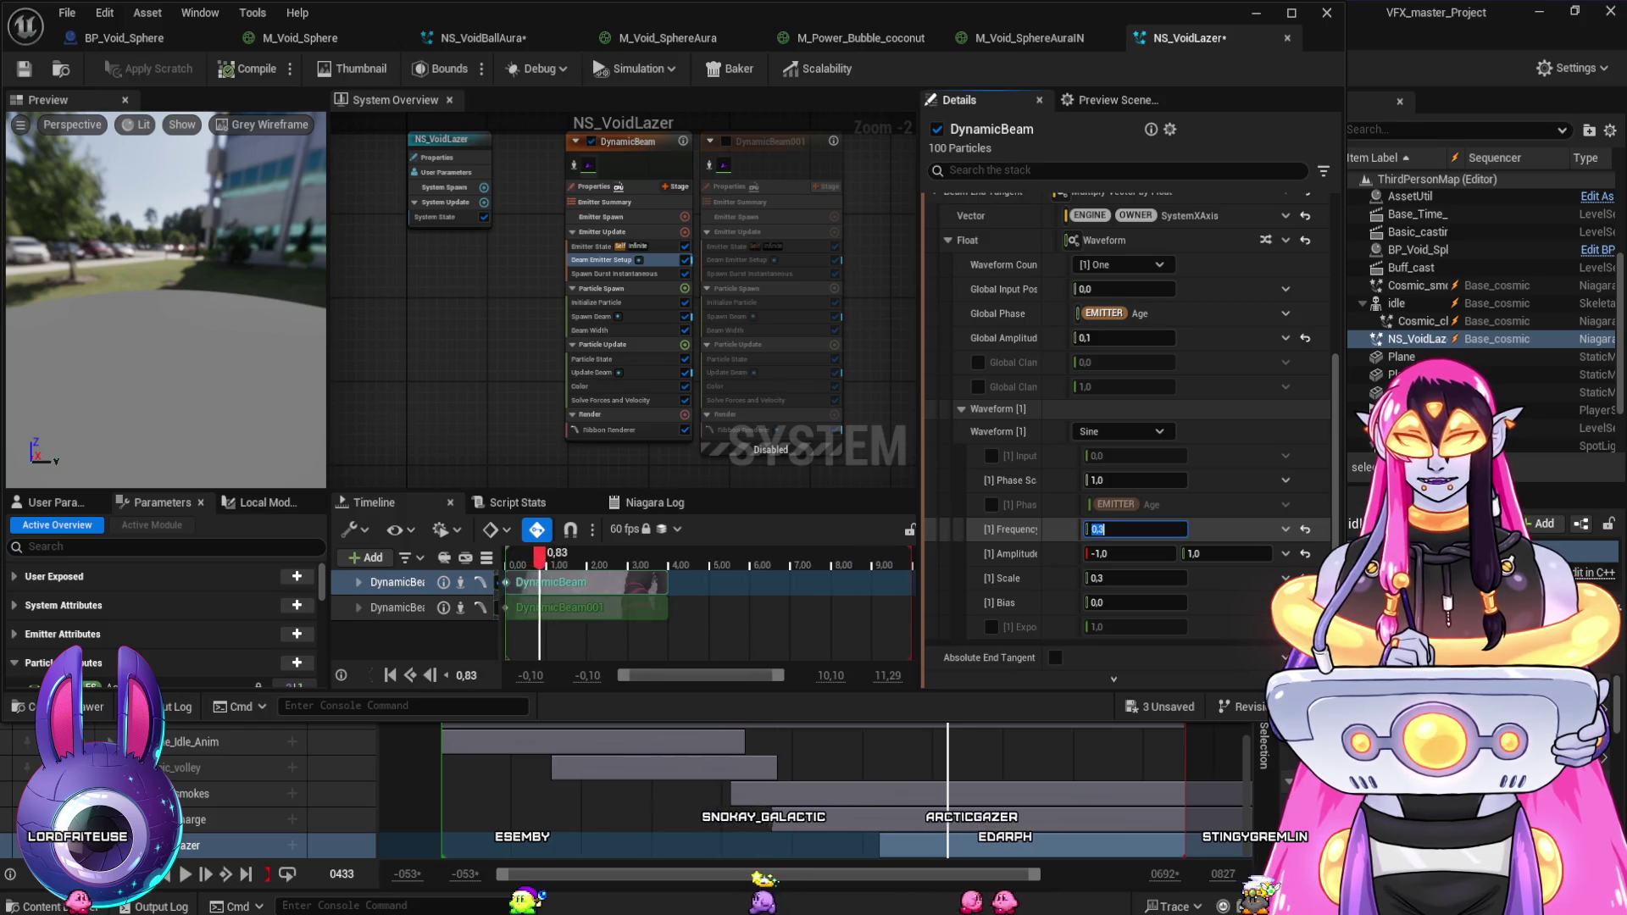
left_click(1017, 553)
left_click_drag(1135, 480, 1161, 480)
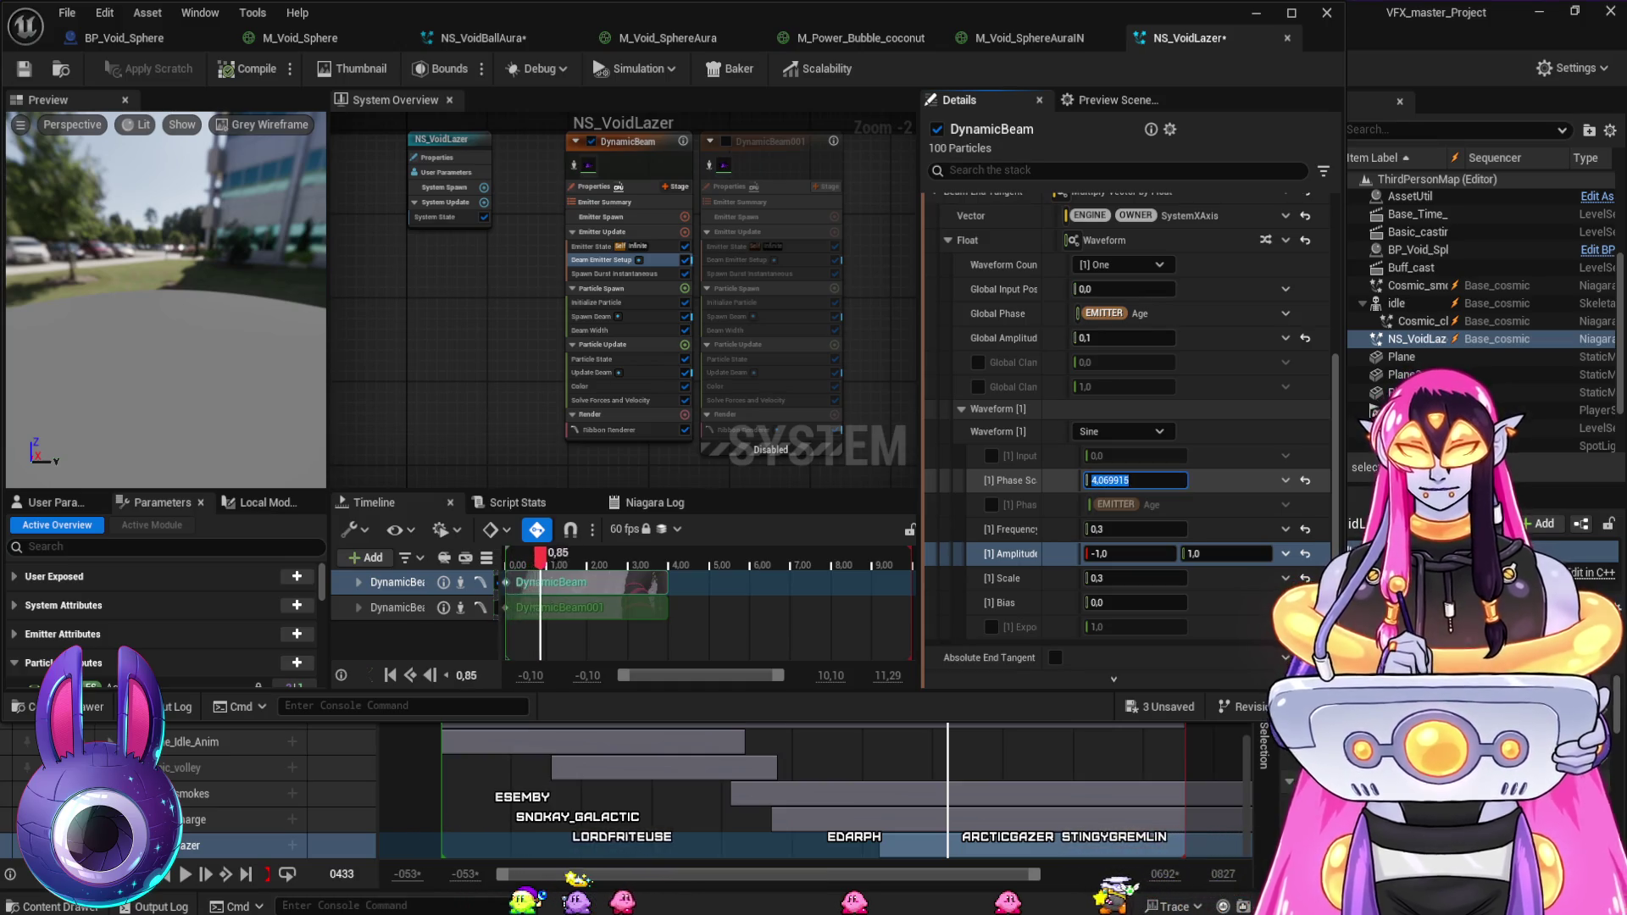
- Set the waveform Phase Scale to 2 and switch Waveform [1] from Sine to Cosine
type("10")
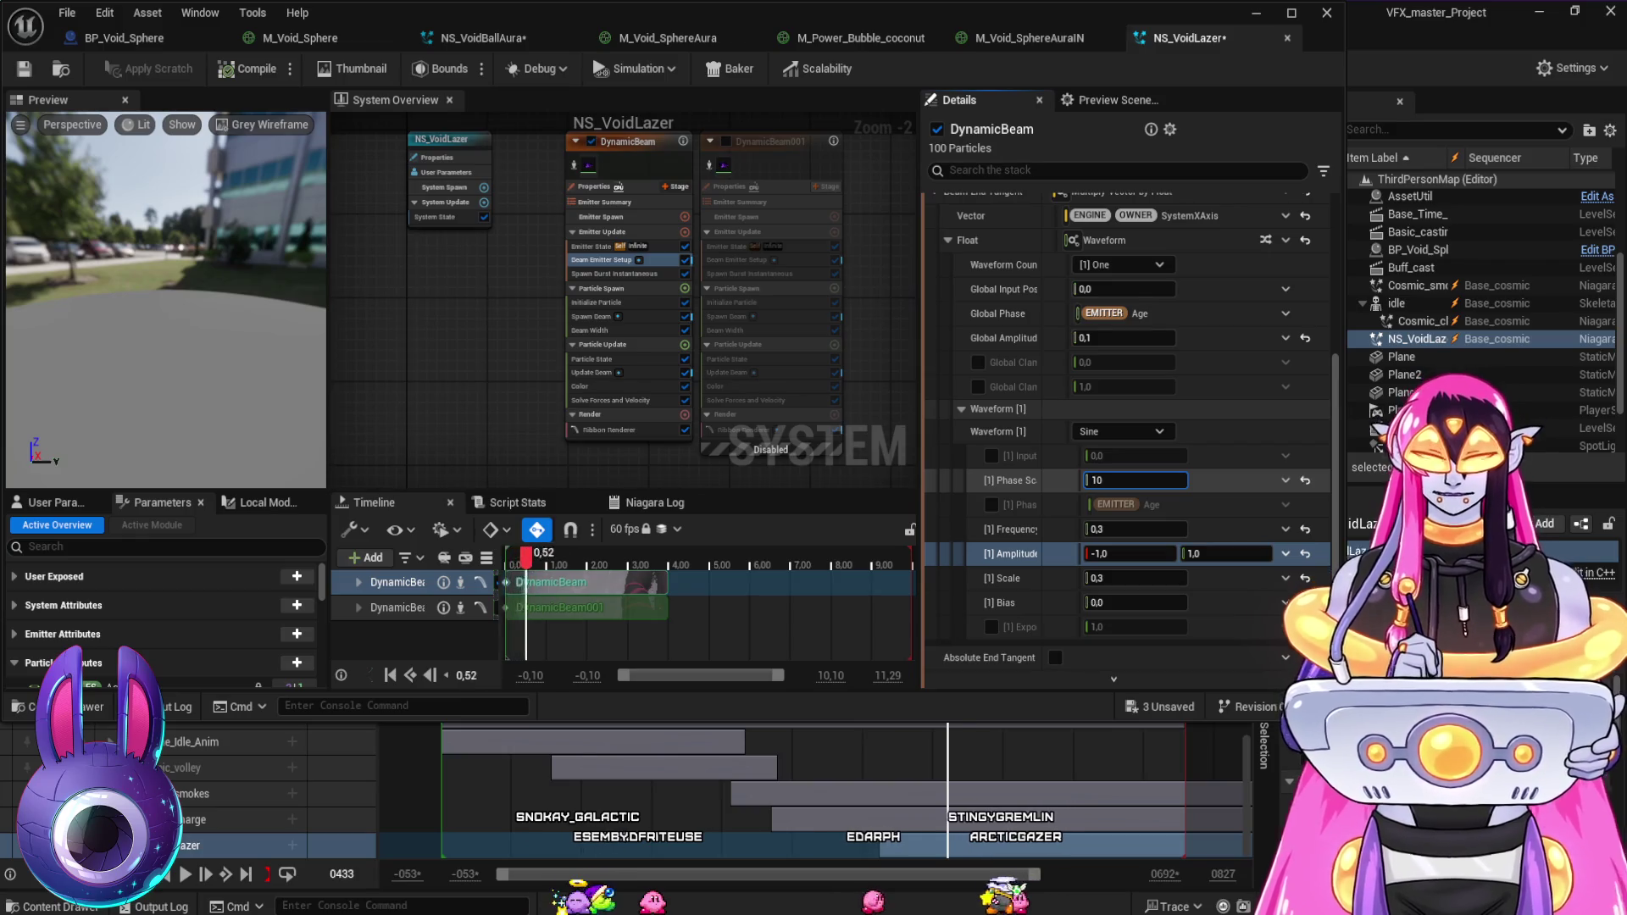
key("Return")
key("shift+Tab")
key("shift+Tab")
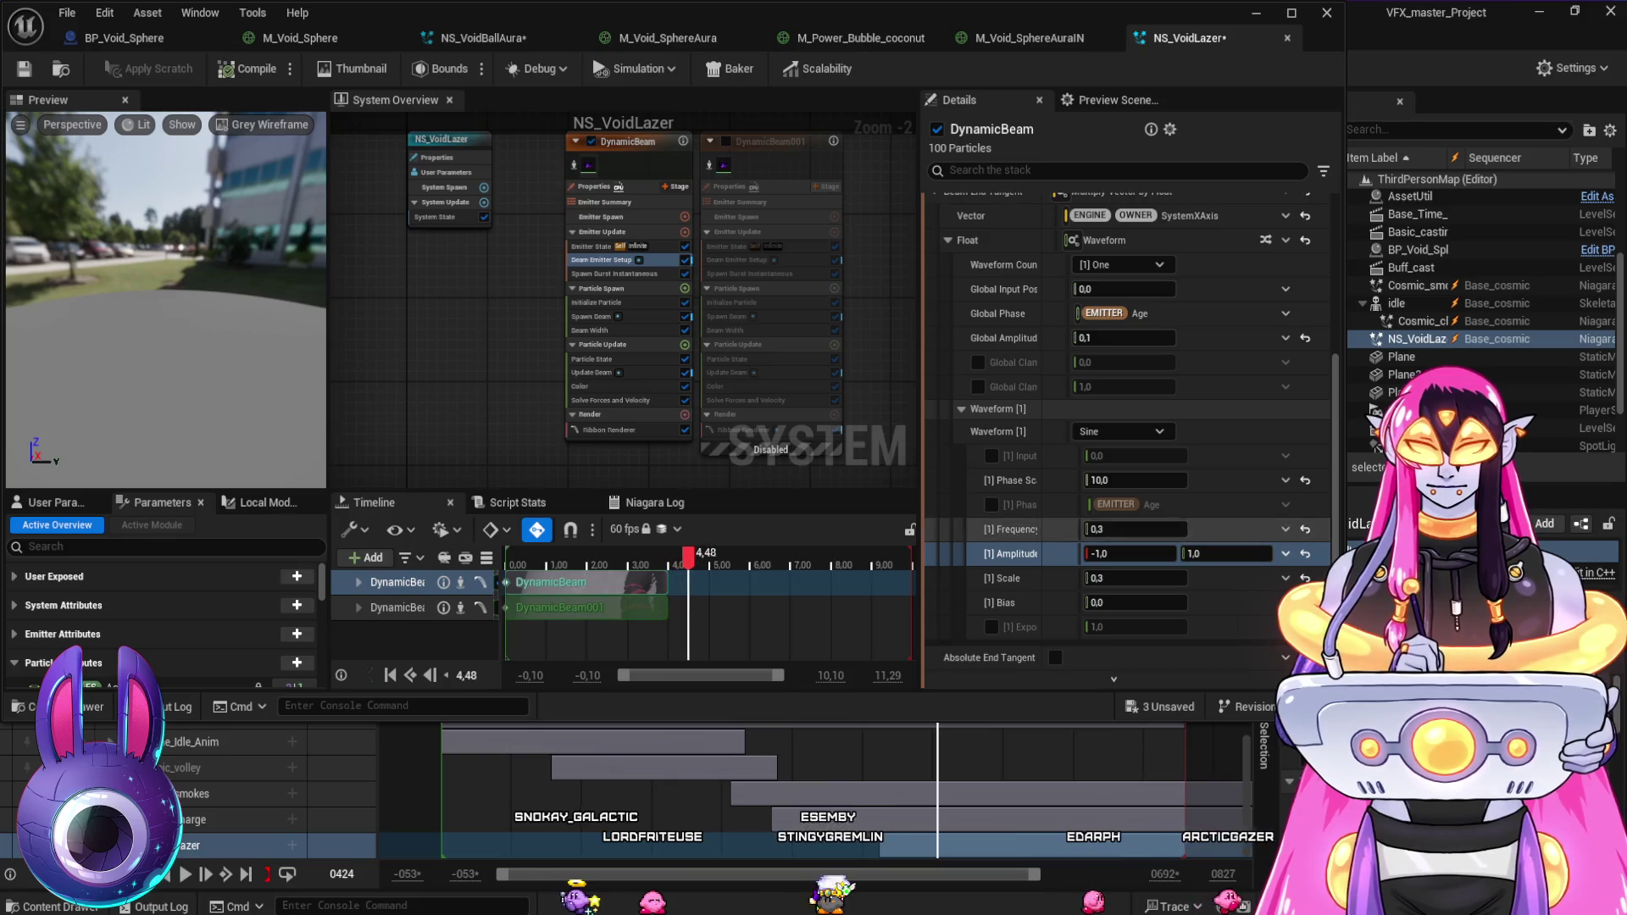
type("2")
key("Return")
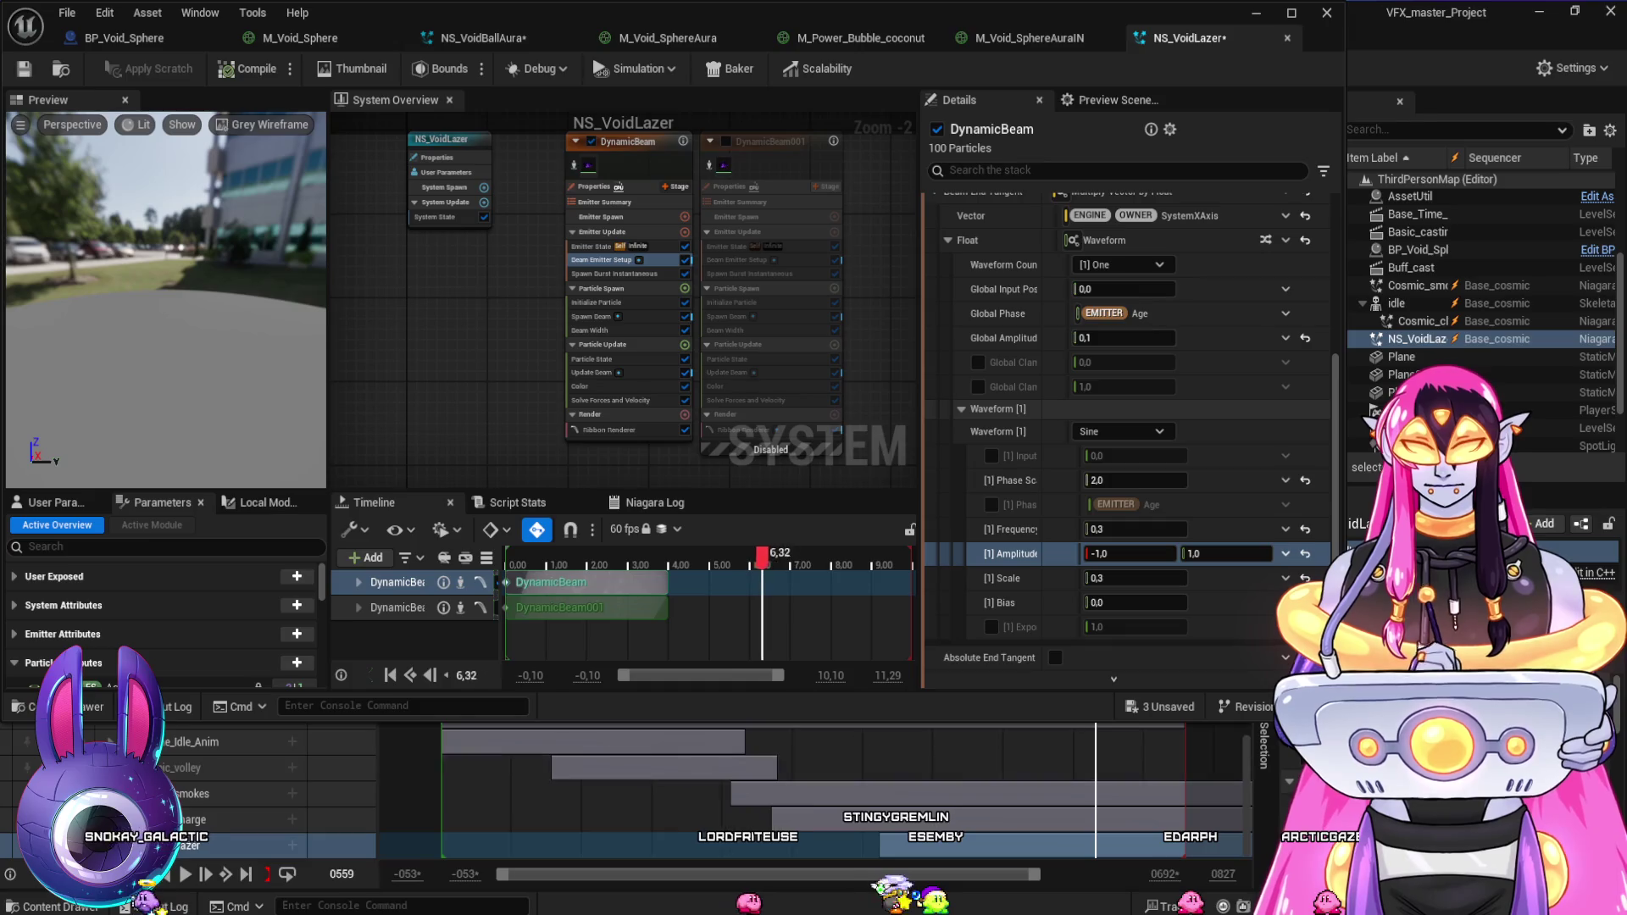
key("Down")
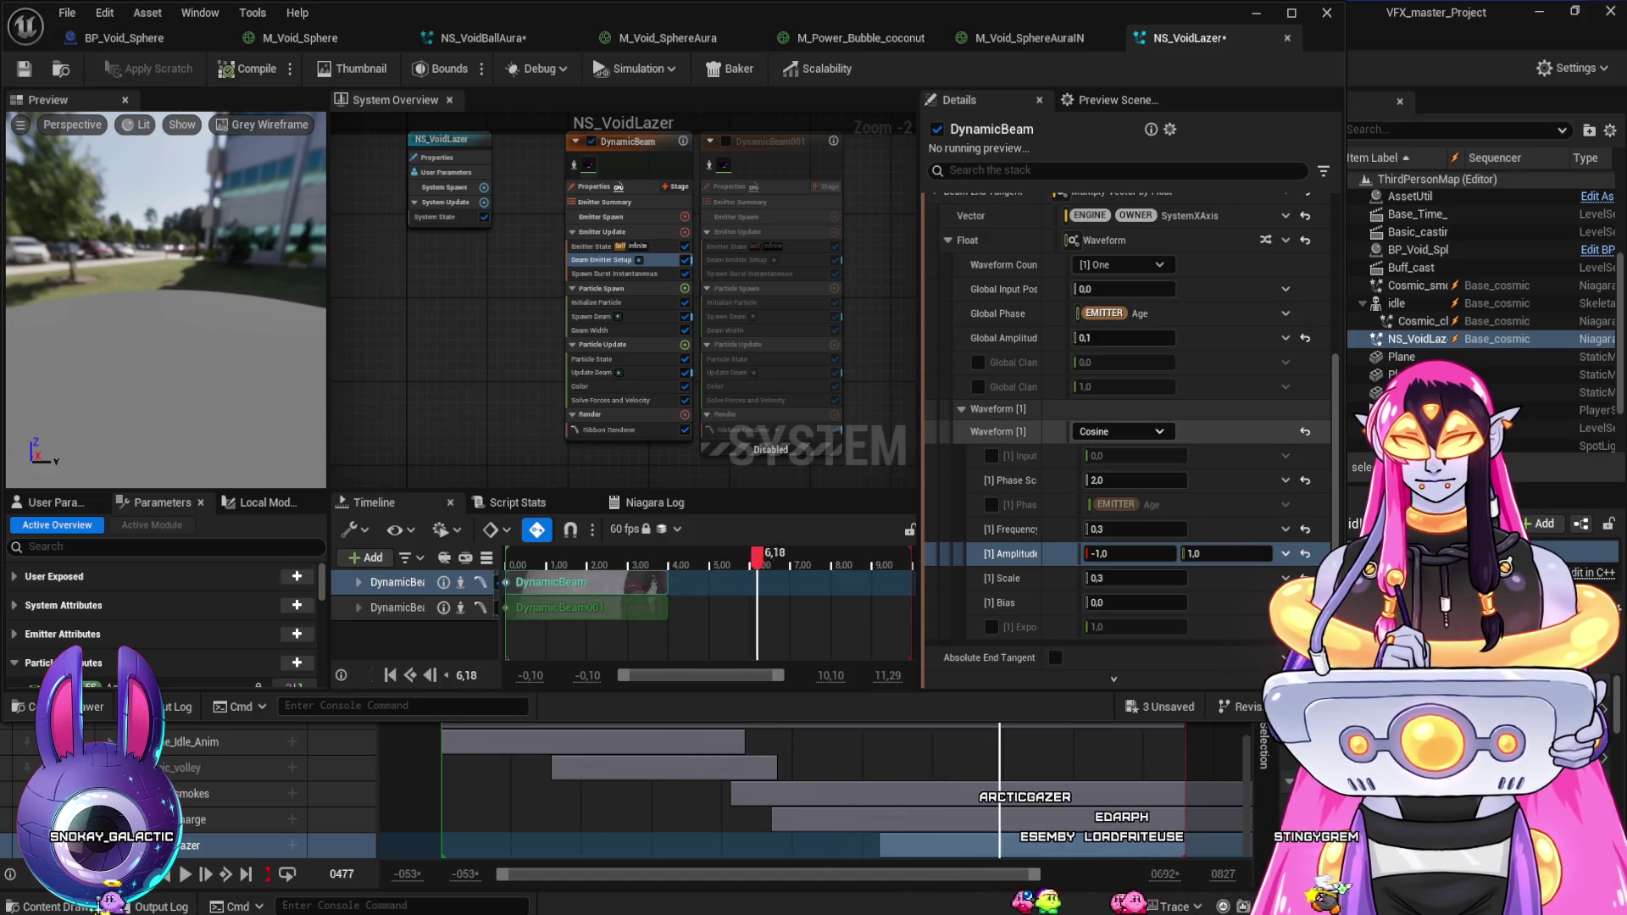
- Preview the beam with Compound Sin/Cos and Pendulum waveforms in the sequence
left_click(1119, 474)
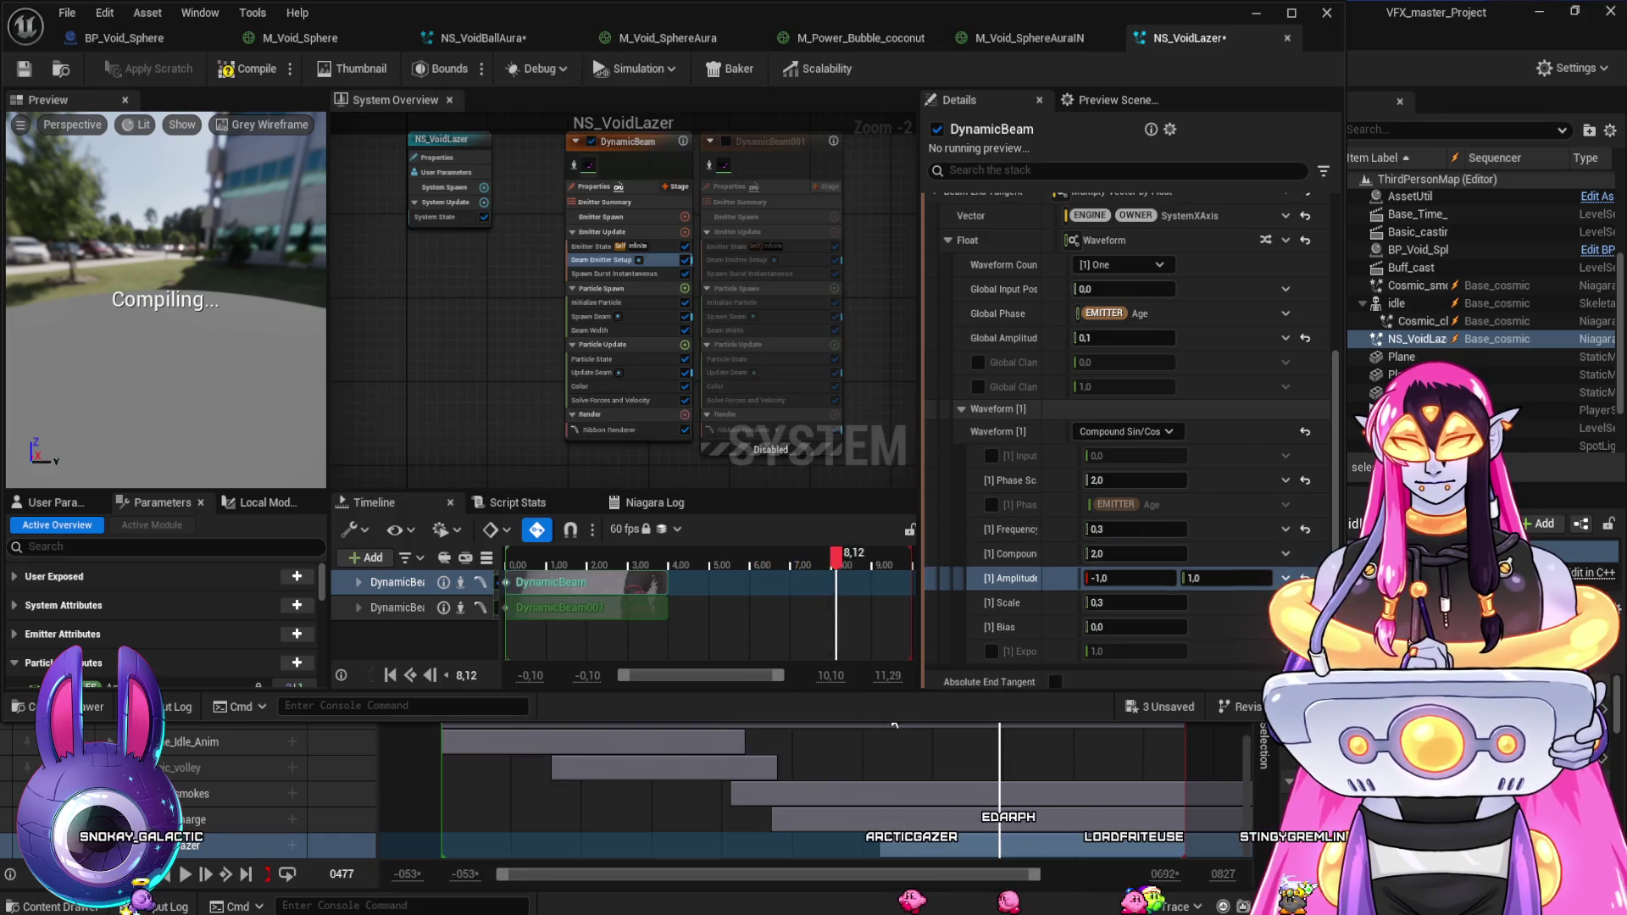
mouse_move(925, 727)
left_mouse_down()
mouse_move(973, 722)
mouse_move(857, 725)
mouse_move(1072, 739)
left_mouse_up()
key("ctrl+z")
left_click(870, 726)
left_click_drag(892, 721, 1021, 742)
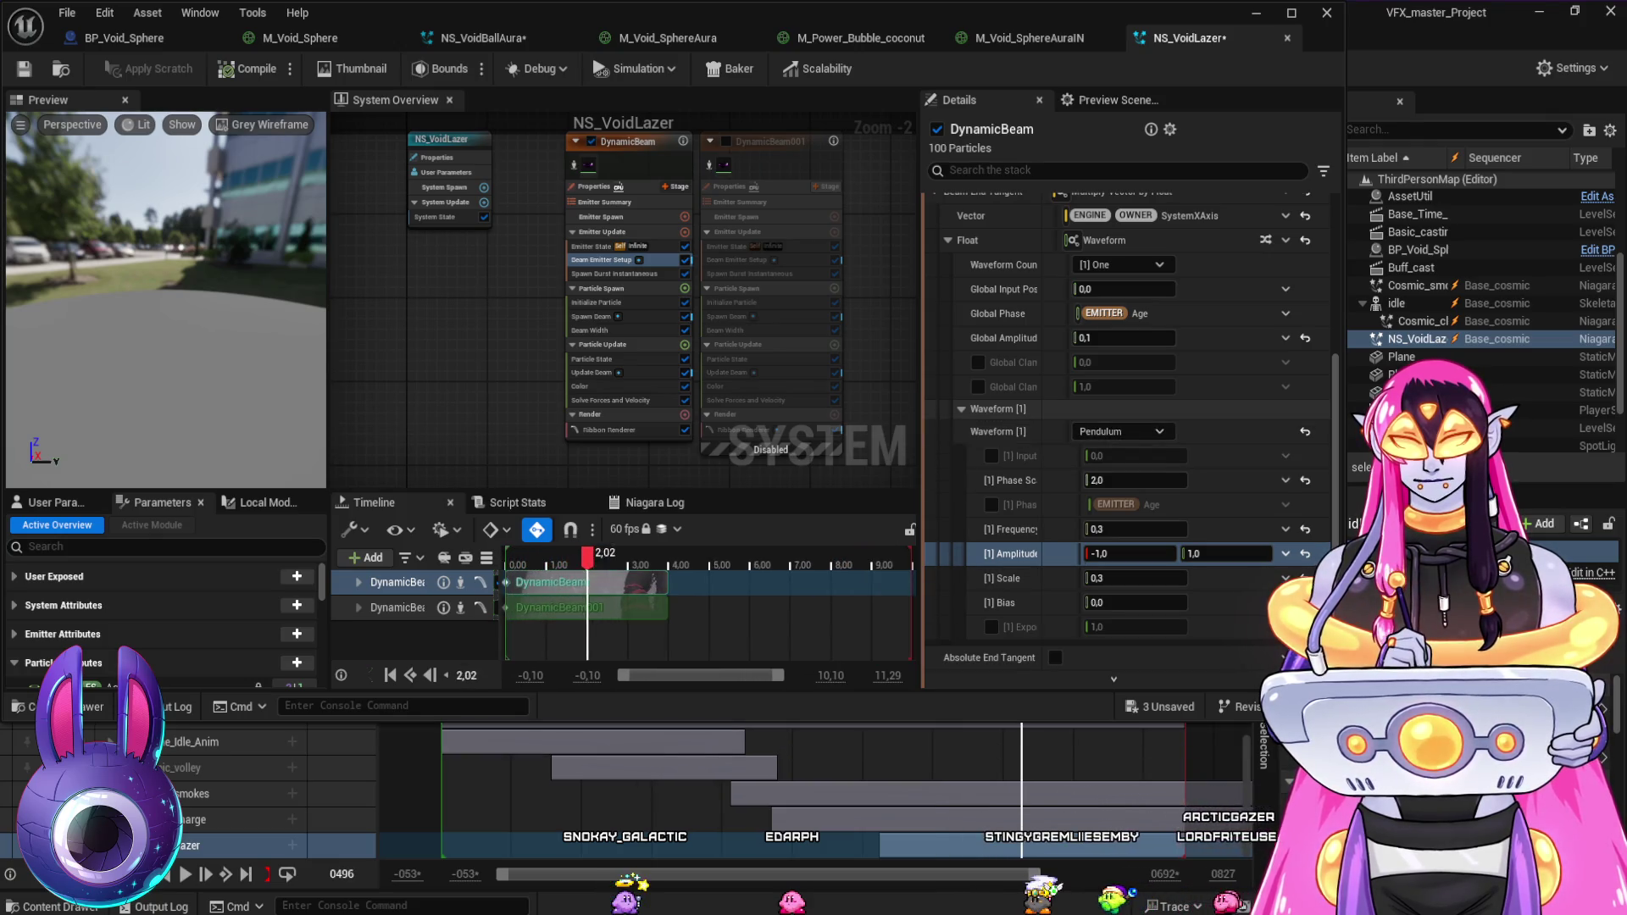
- Try the Square waveform, then close the Niagara editor with the waveform back on Cosine
key("ctrl+z")
left_click(872, 719)
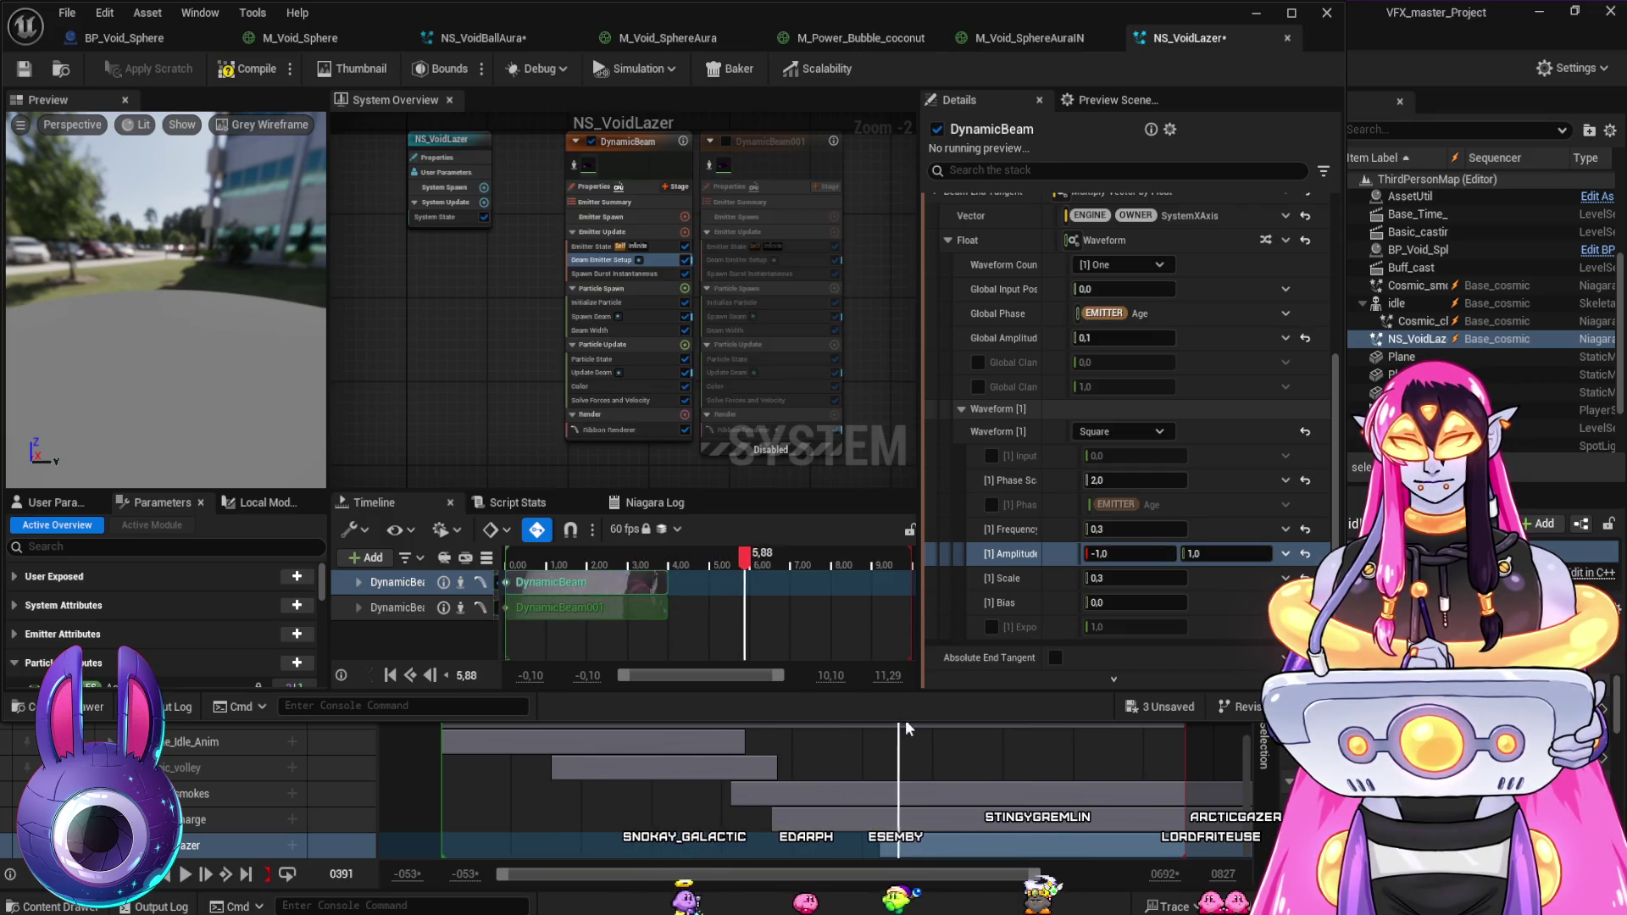
left_click(855, 721)
left_click_drag(854, 719, 1019, 729)
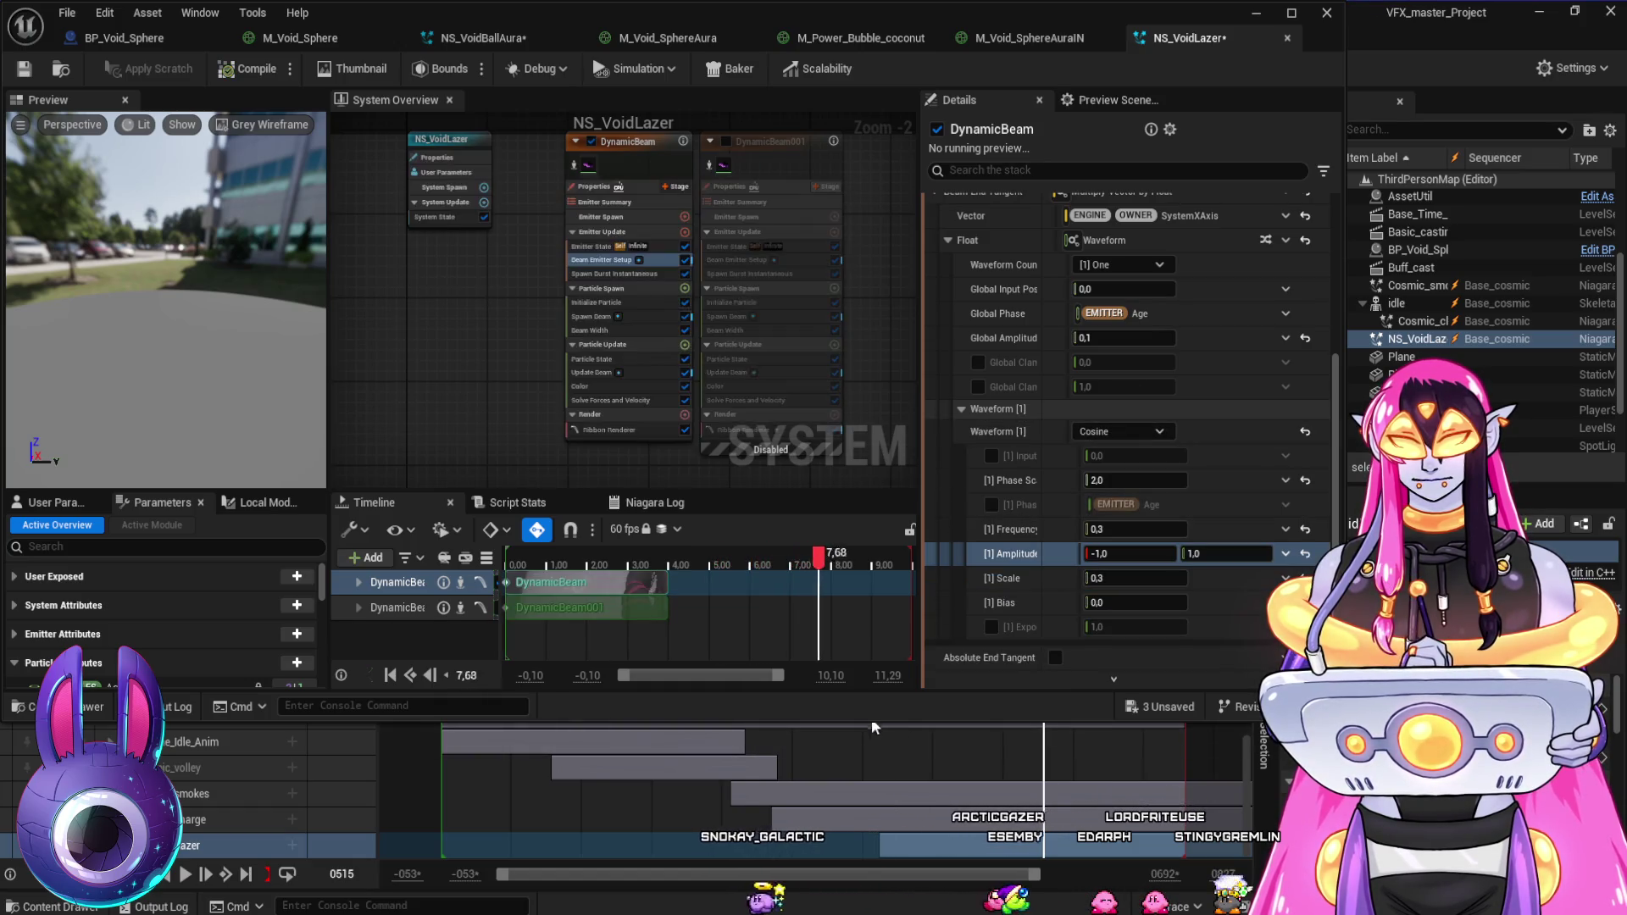
left_click_drag(901, 722, 1055, 725)
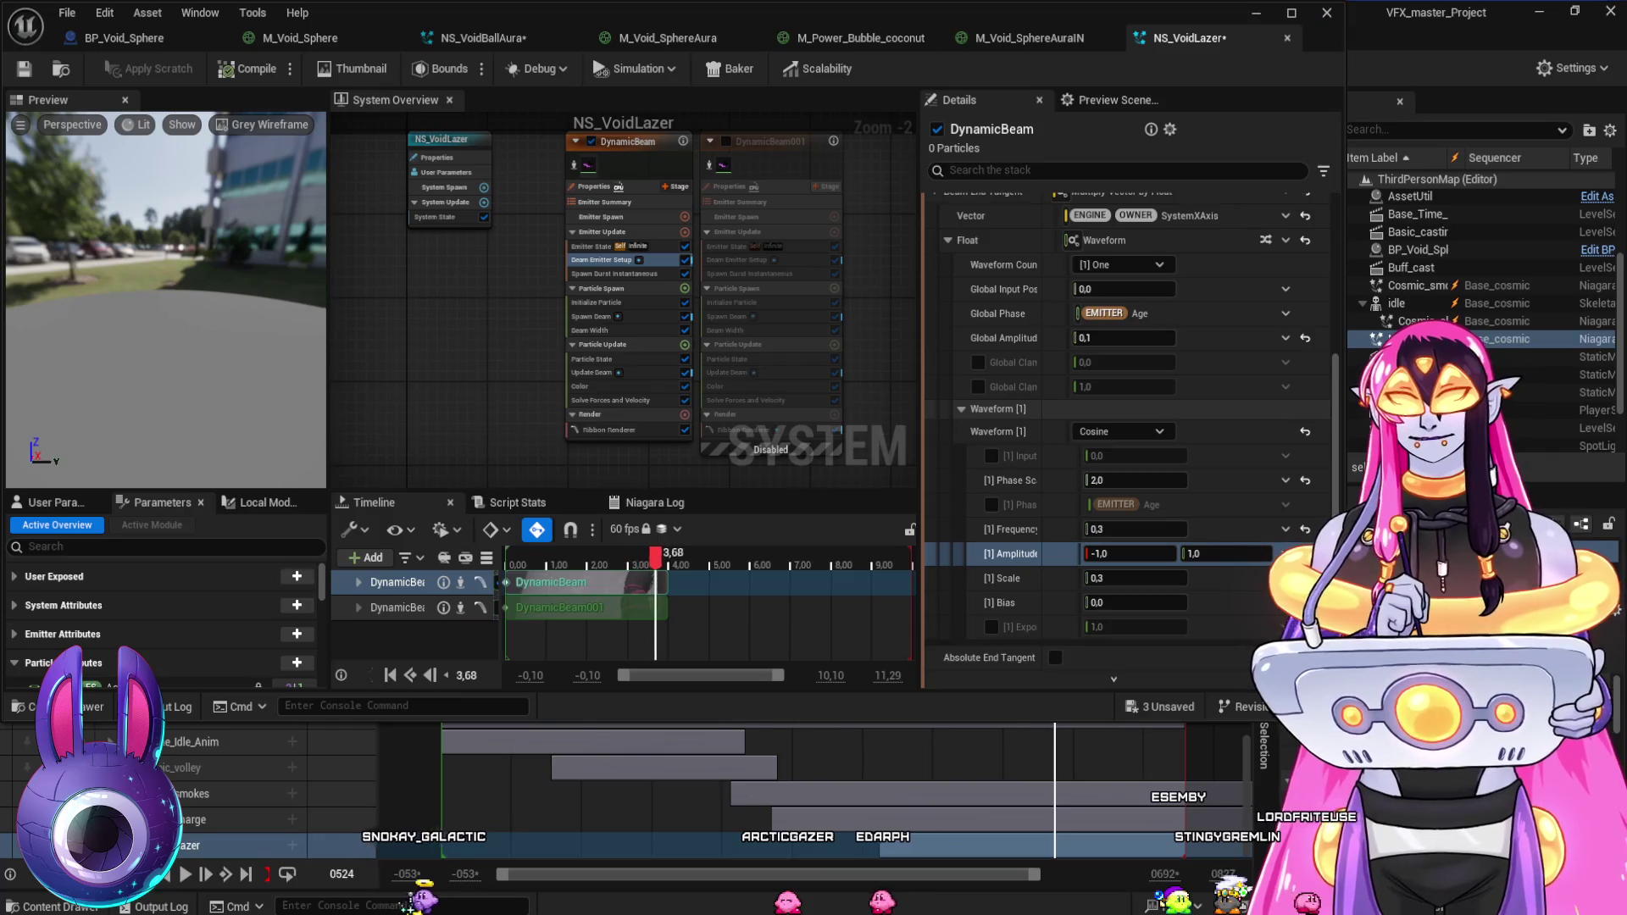
left_click(903, 638)
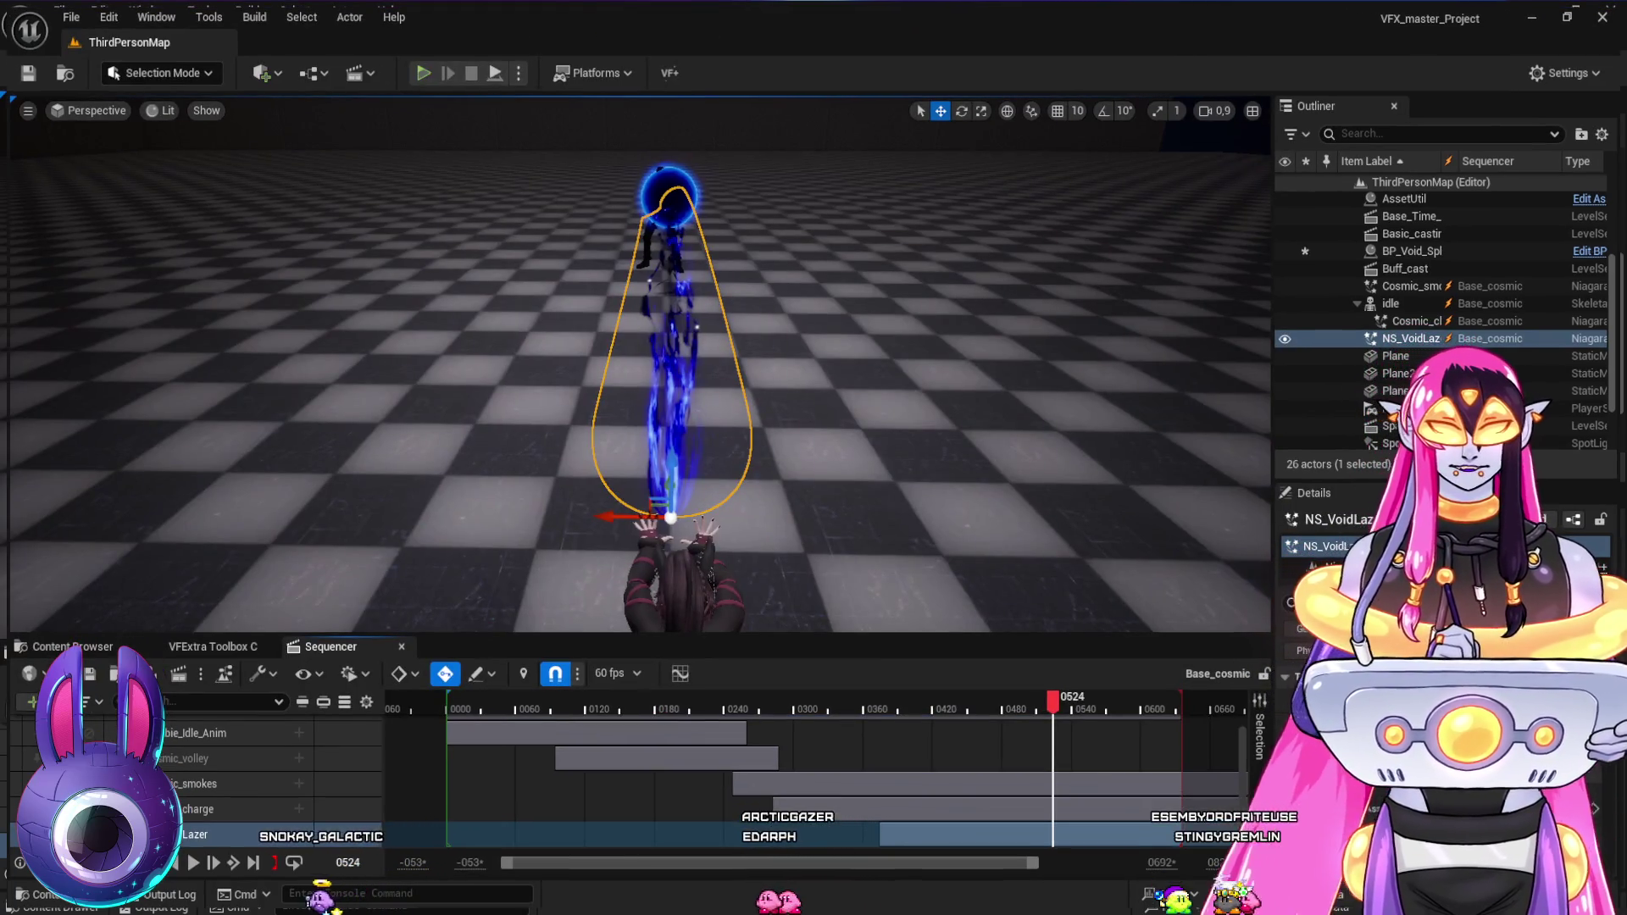
- Play and stop the level sequence, returning to frame 0459
left_click(829, 704)
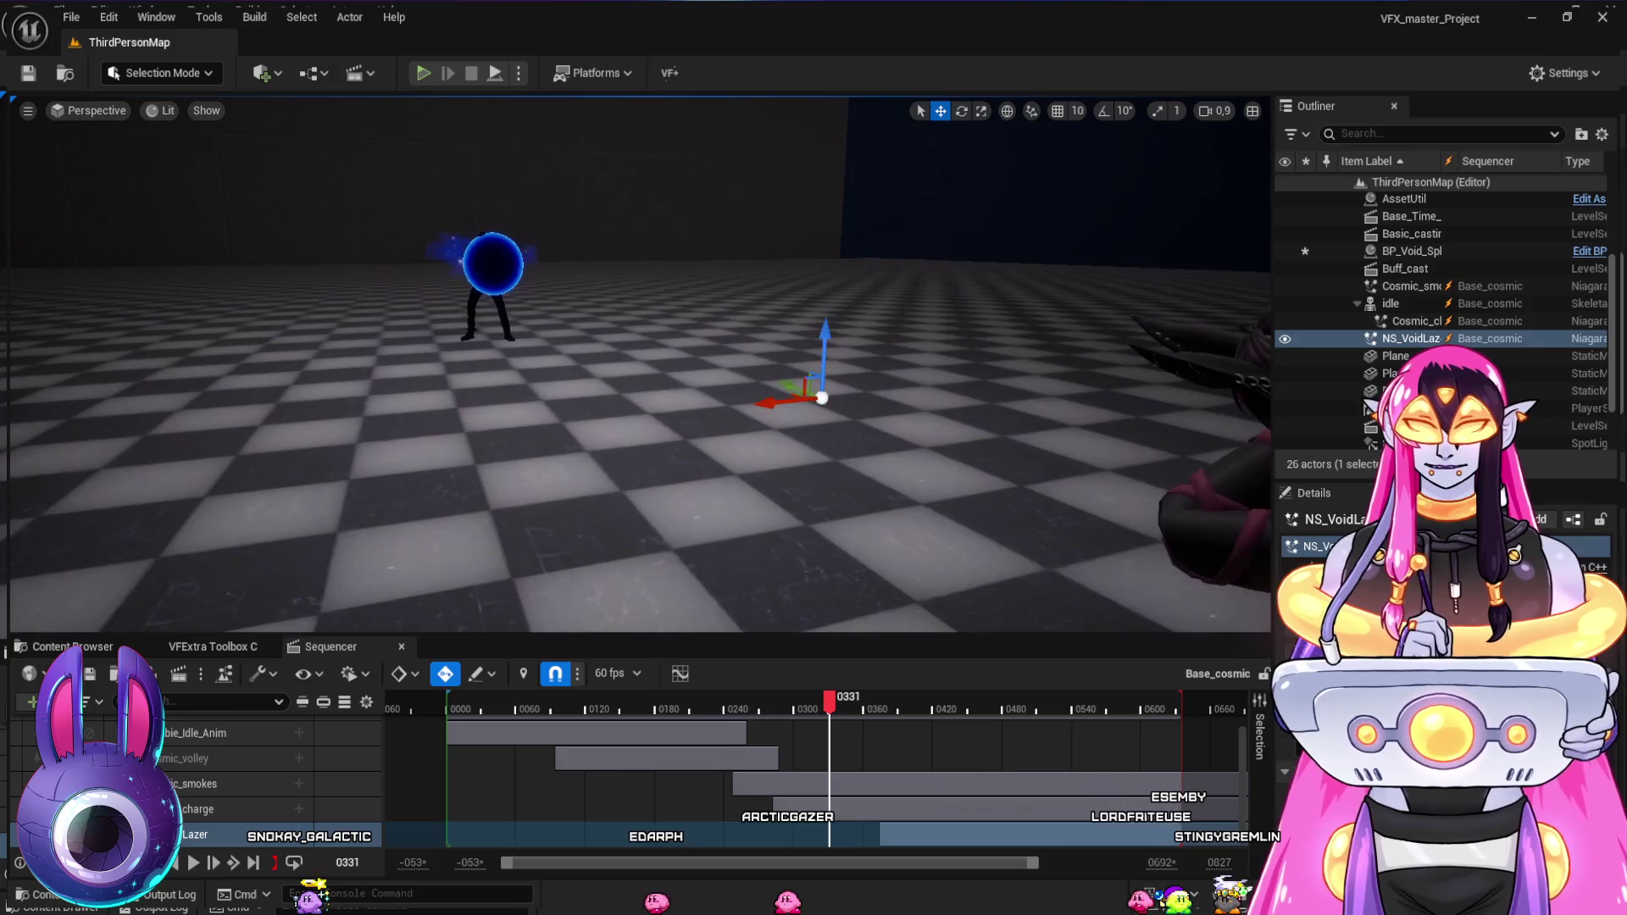
key("space")
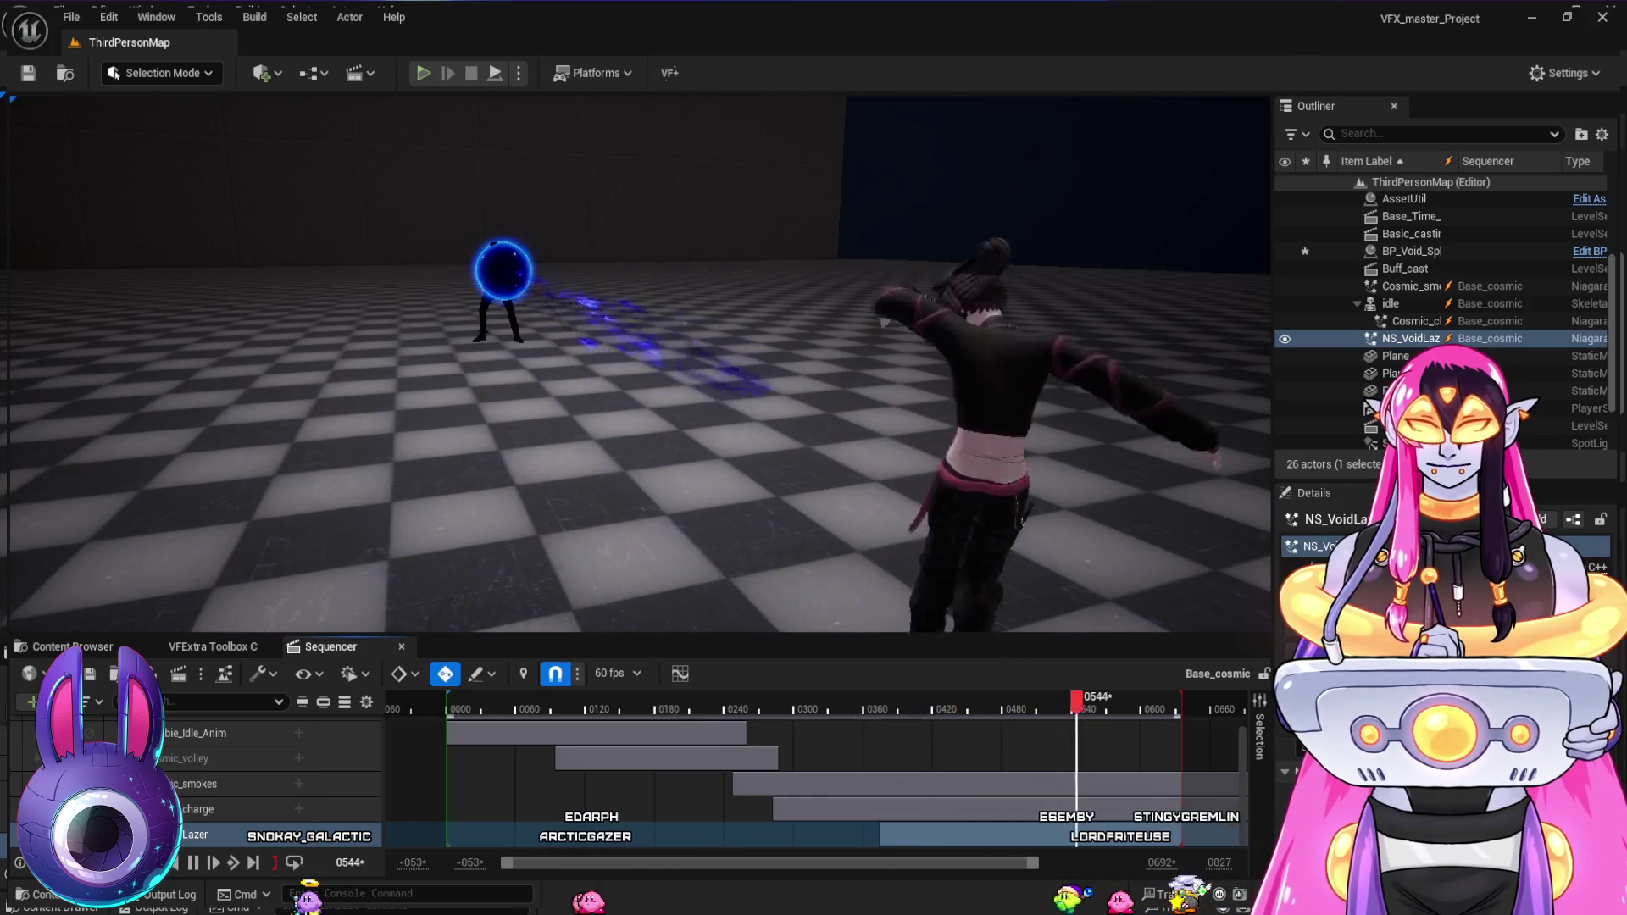
key("space")
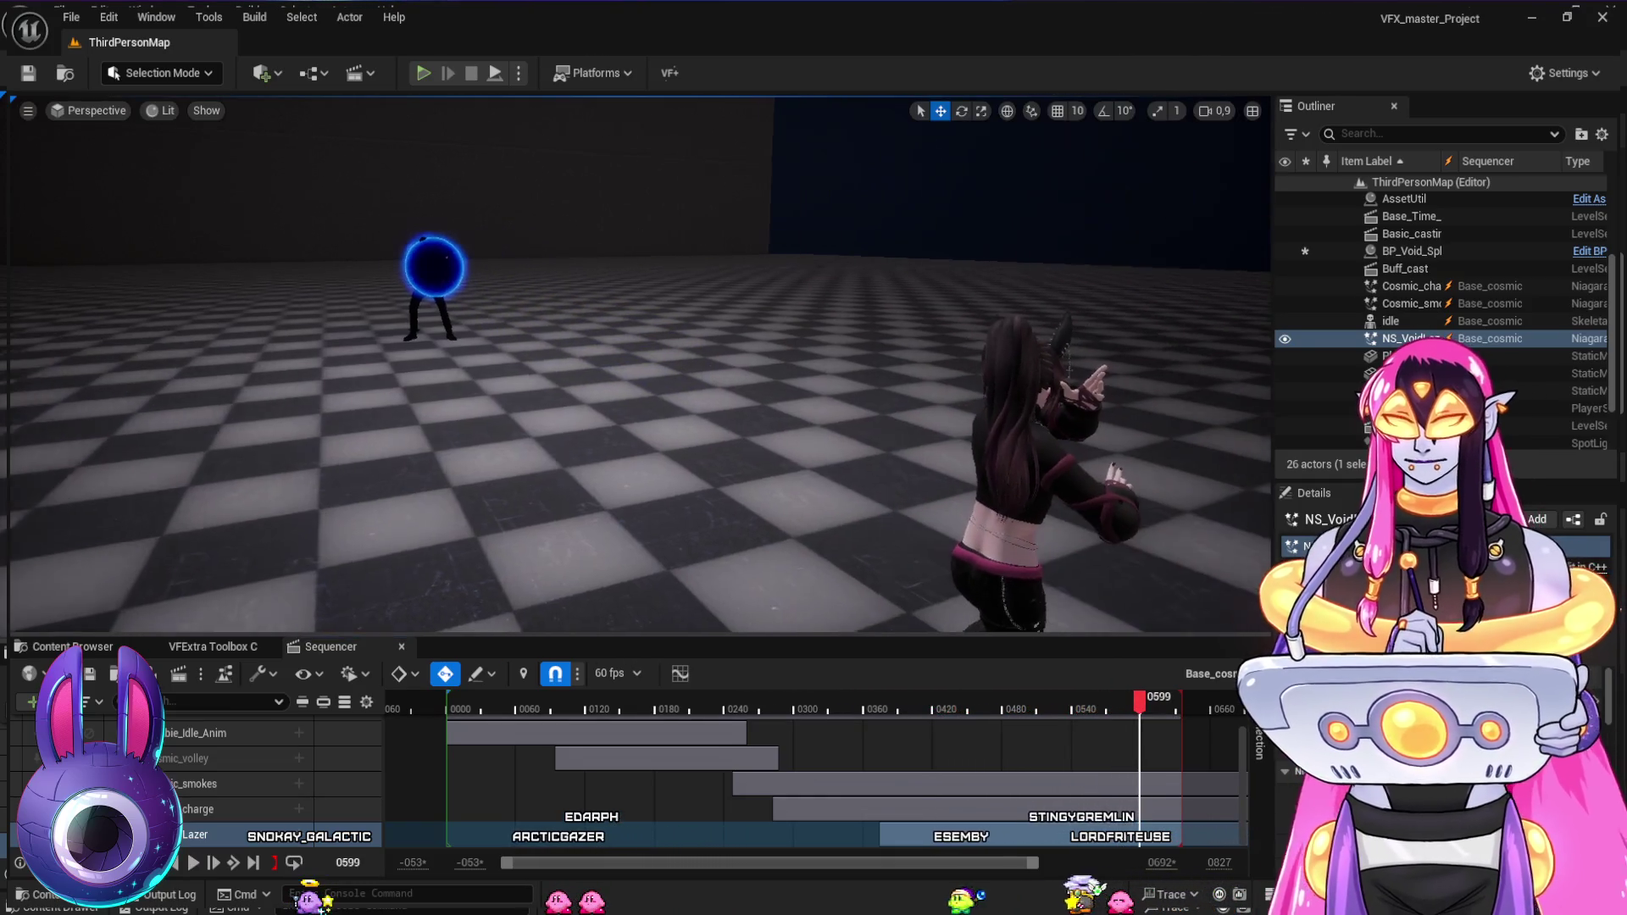
key("j")
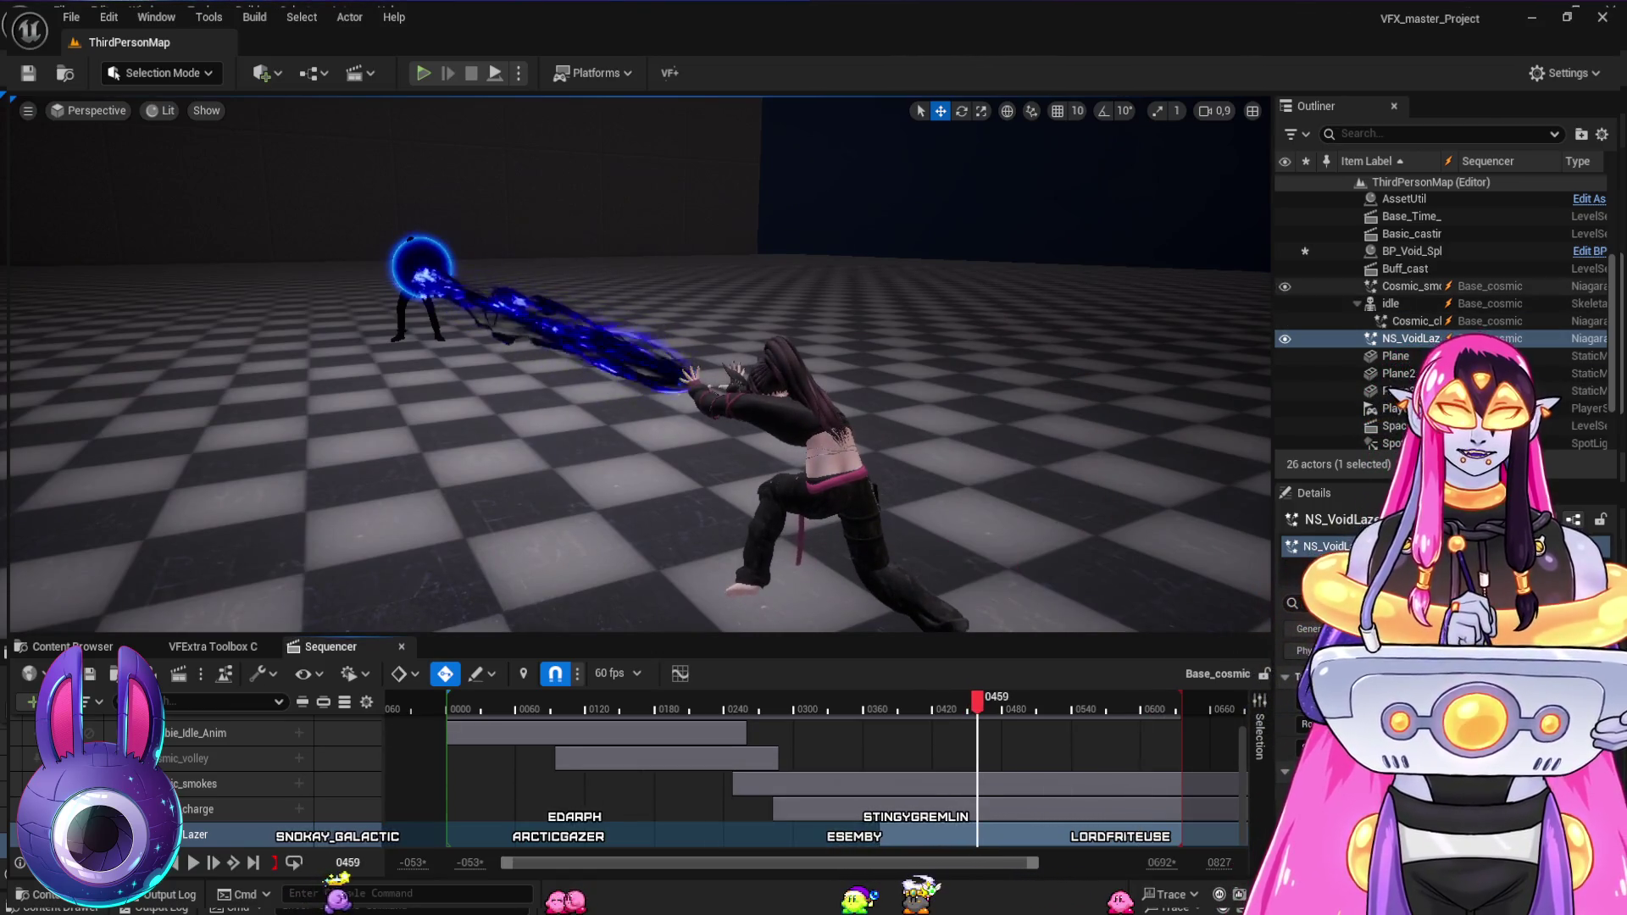
- Select the Zombie actor inside the void sphere and delete it from the level
left_click(421, 269)
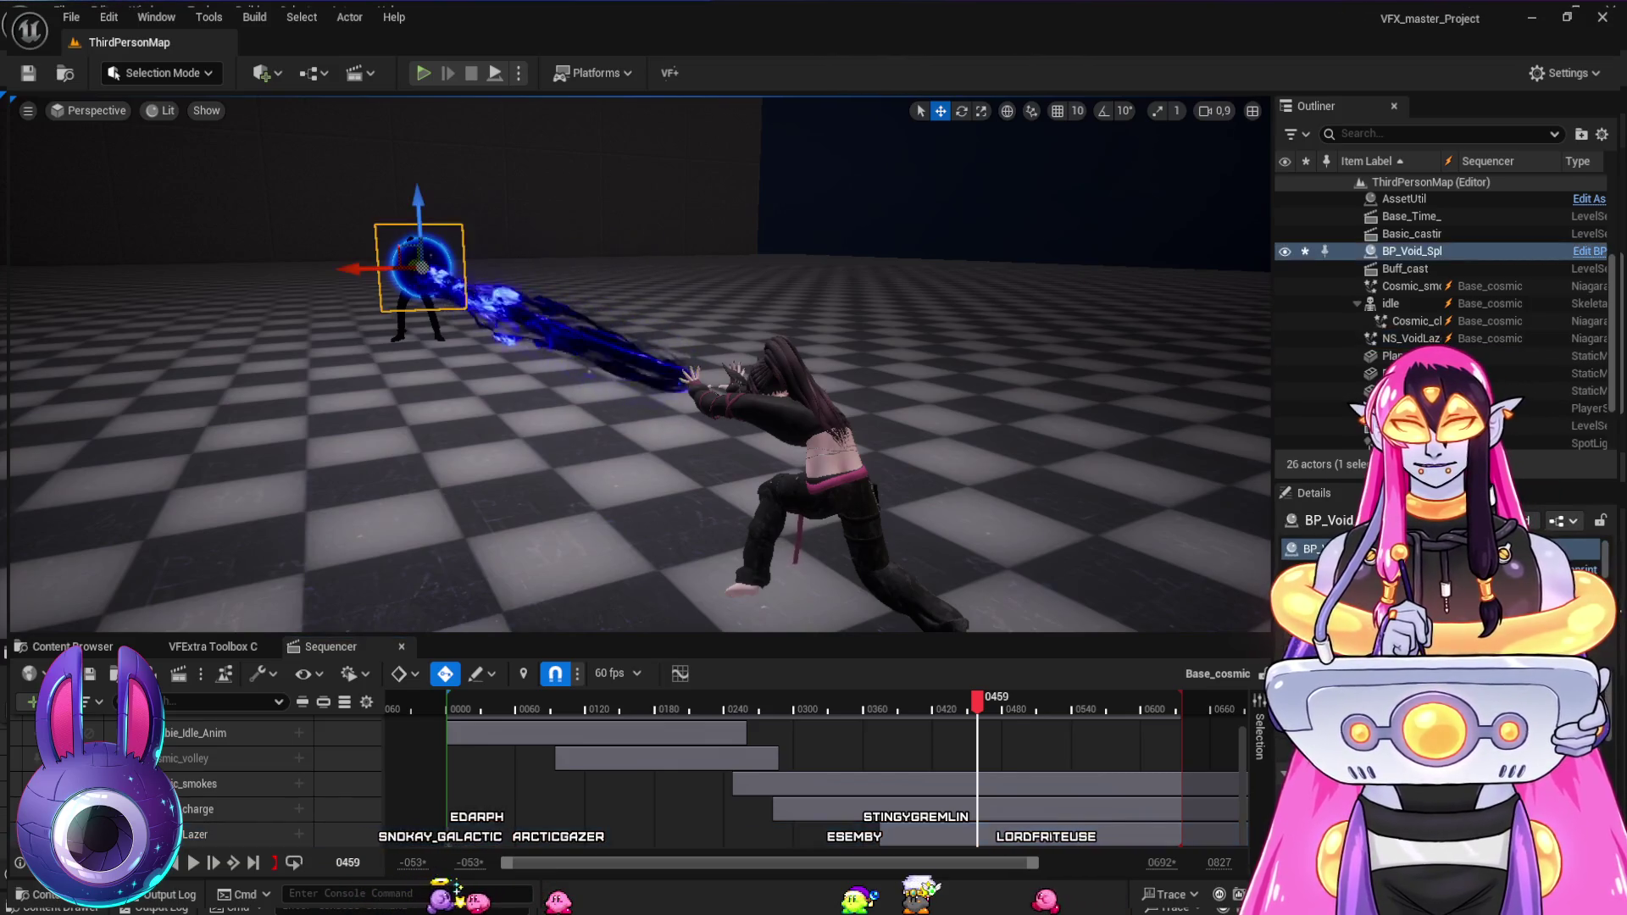
left_click(418, 337)
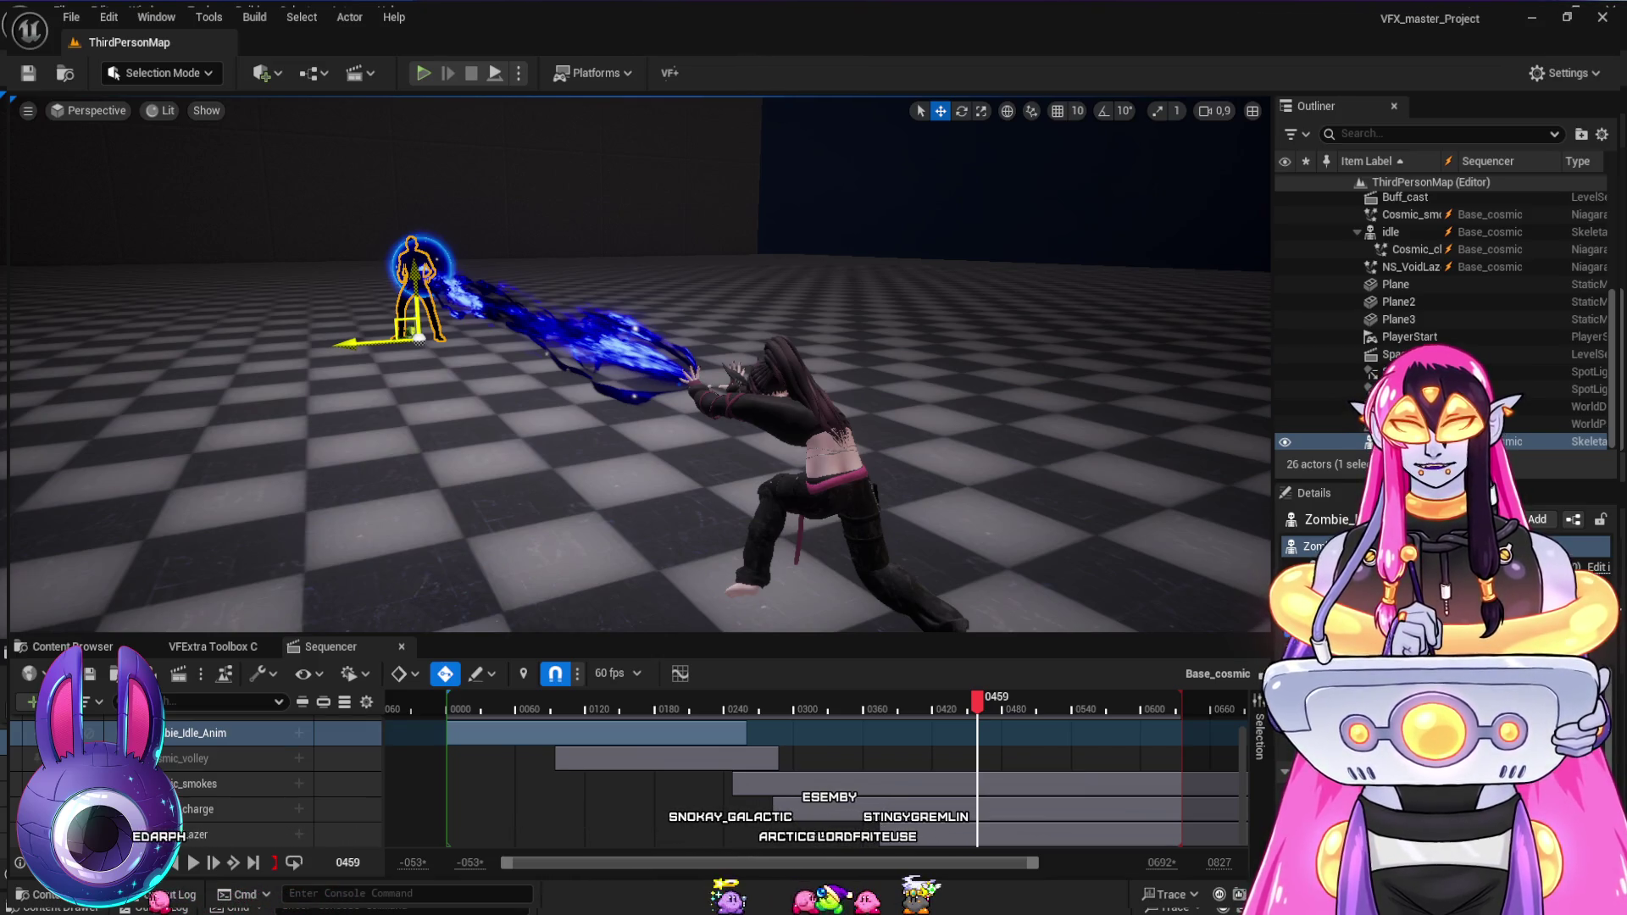
key("Delete")
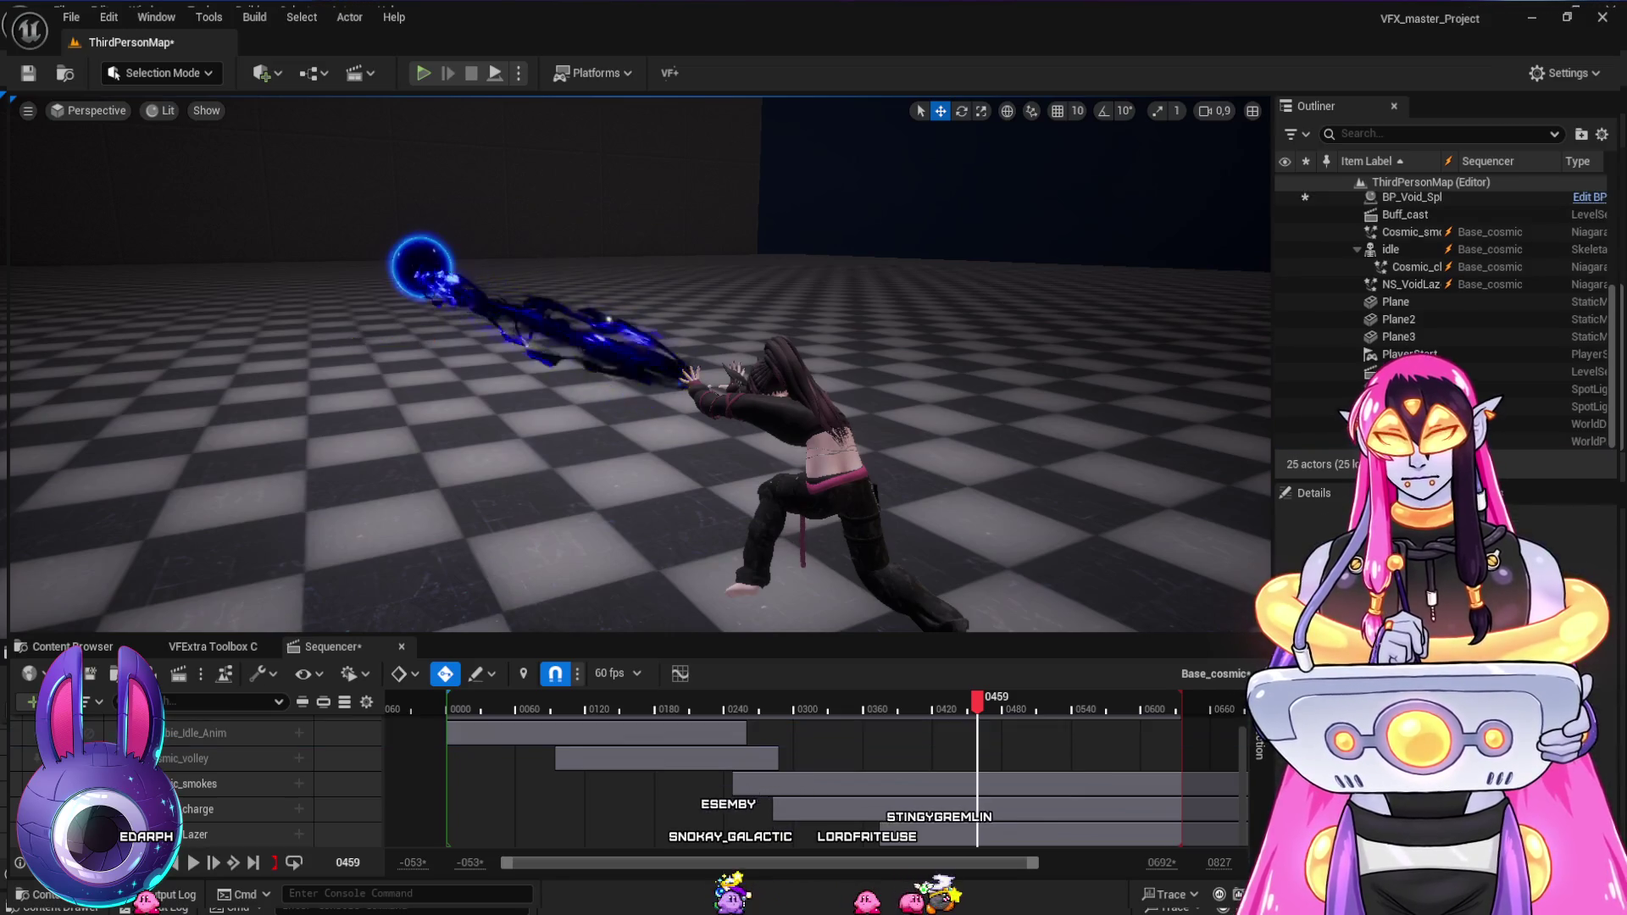
scroll(640, 364, "down", 3)
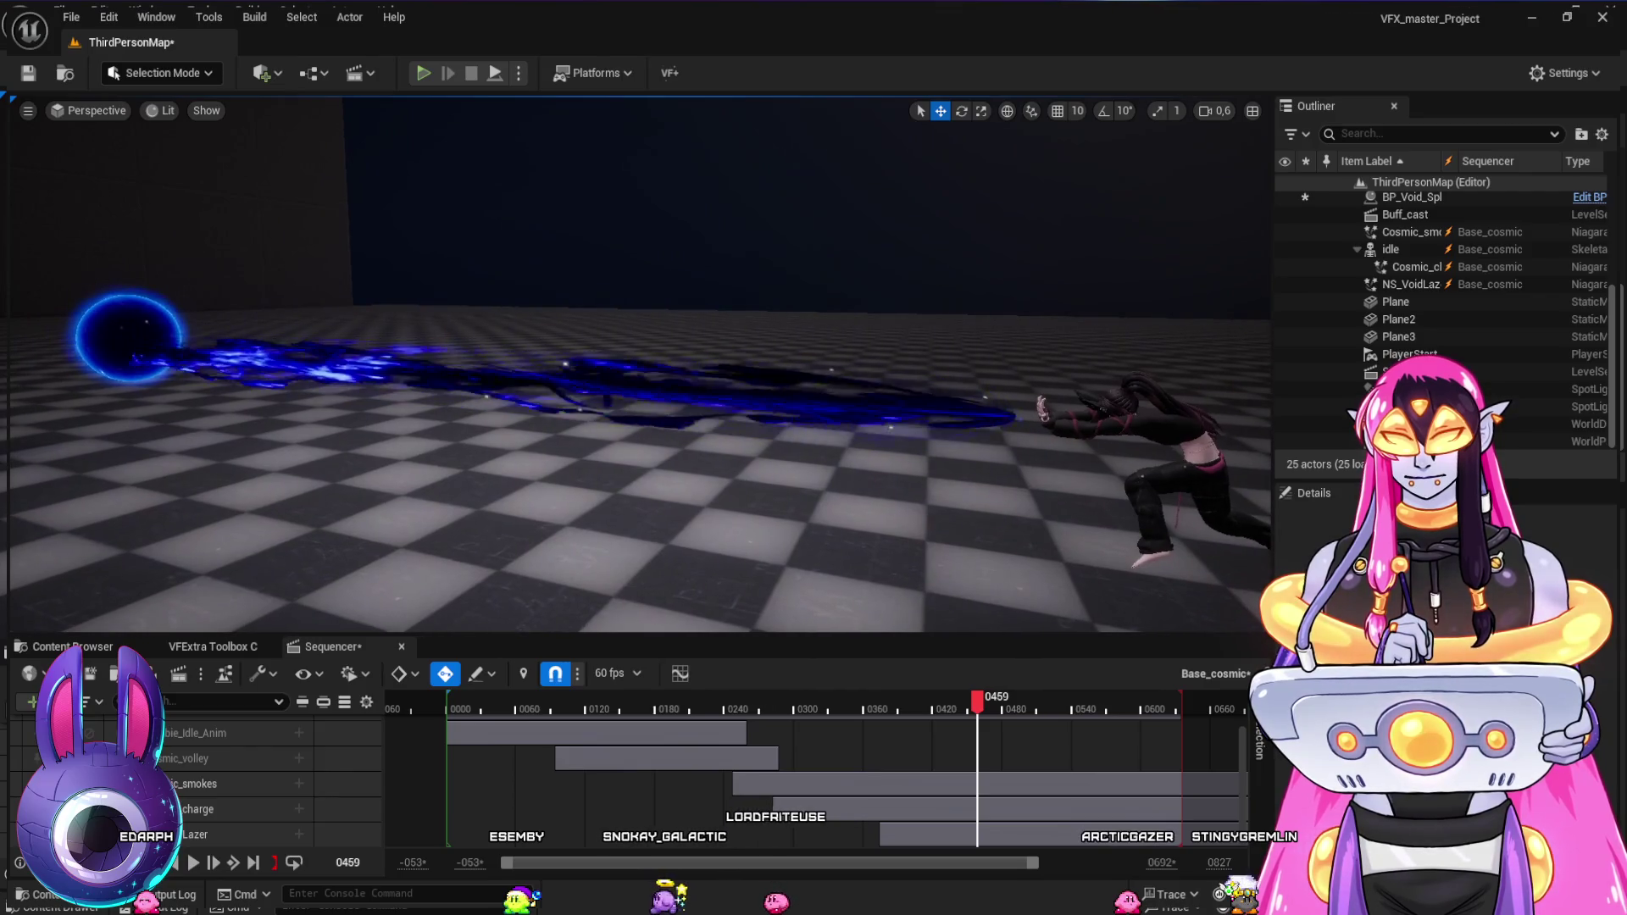
- Nudge BP_Void_Sphere slightly sideways, then frame it alongside the character
left_click(127, 337)
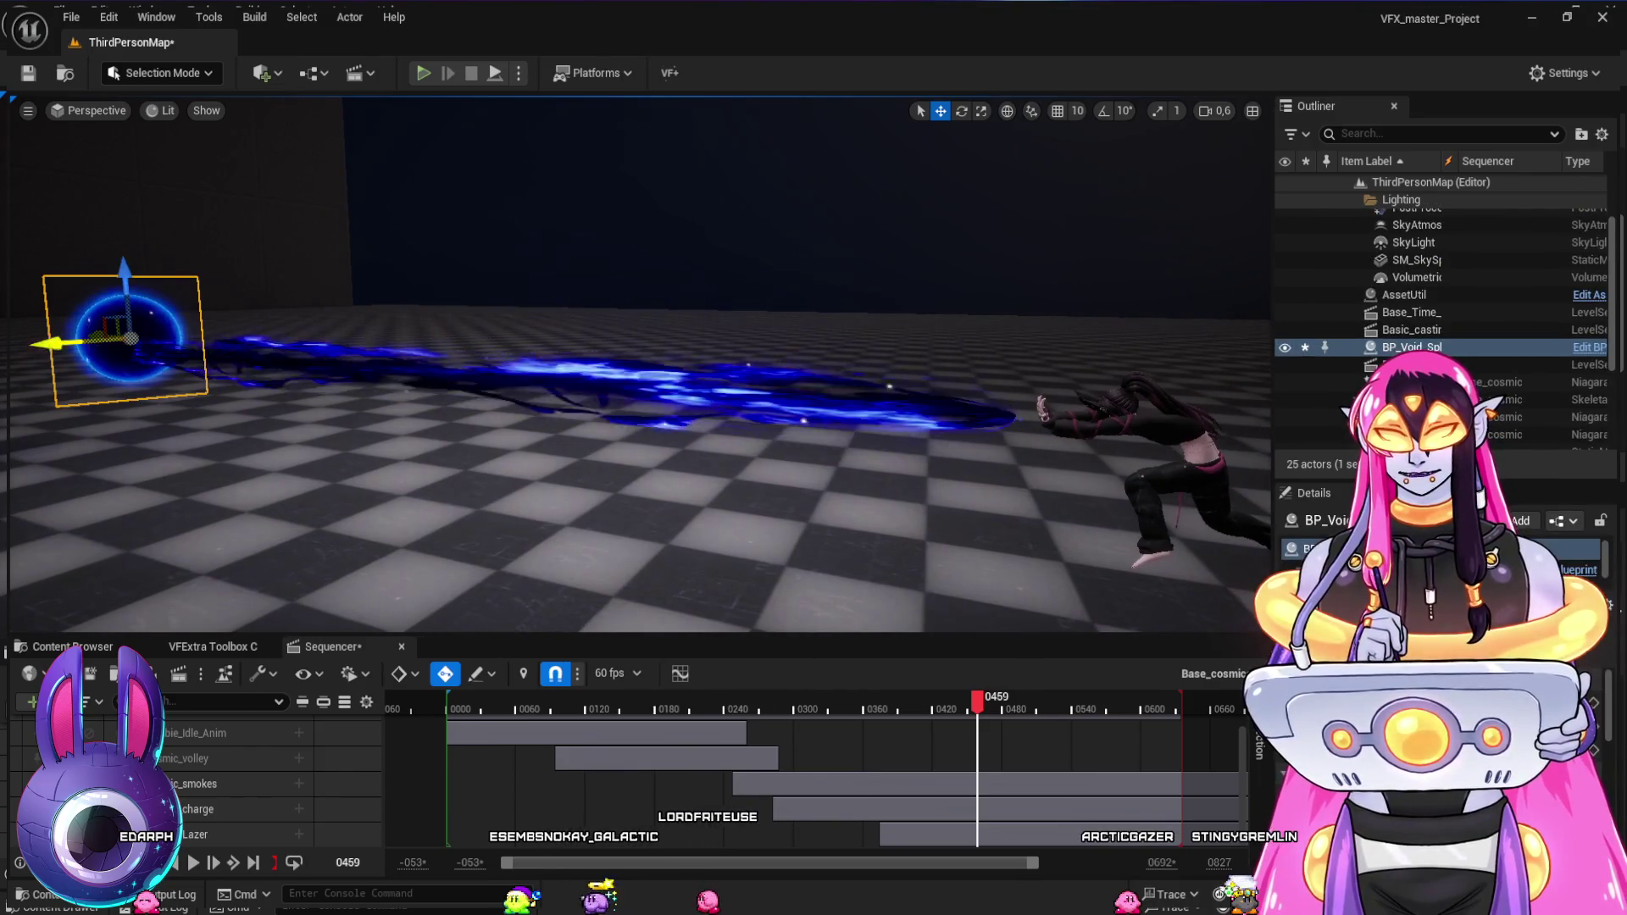
mouse_move(63, 343)
left_mouse_down()
mouse_move(84, 331)
mouse_move(13, 332)
left_mouse_up()
key("Left")
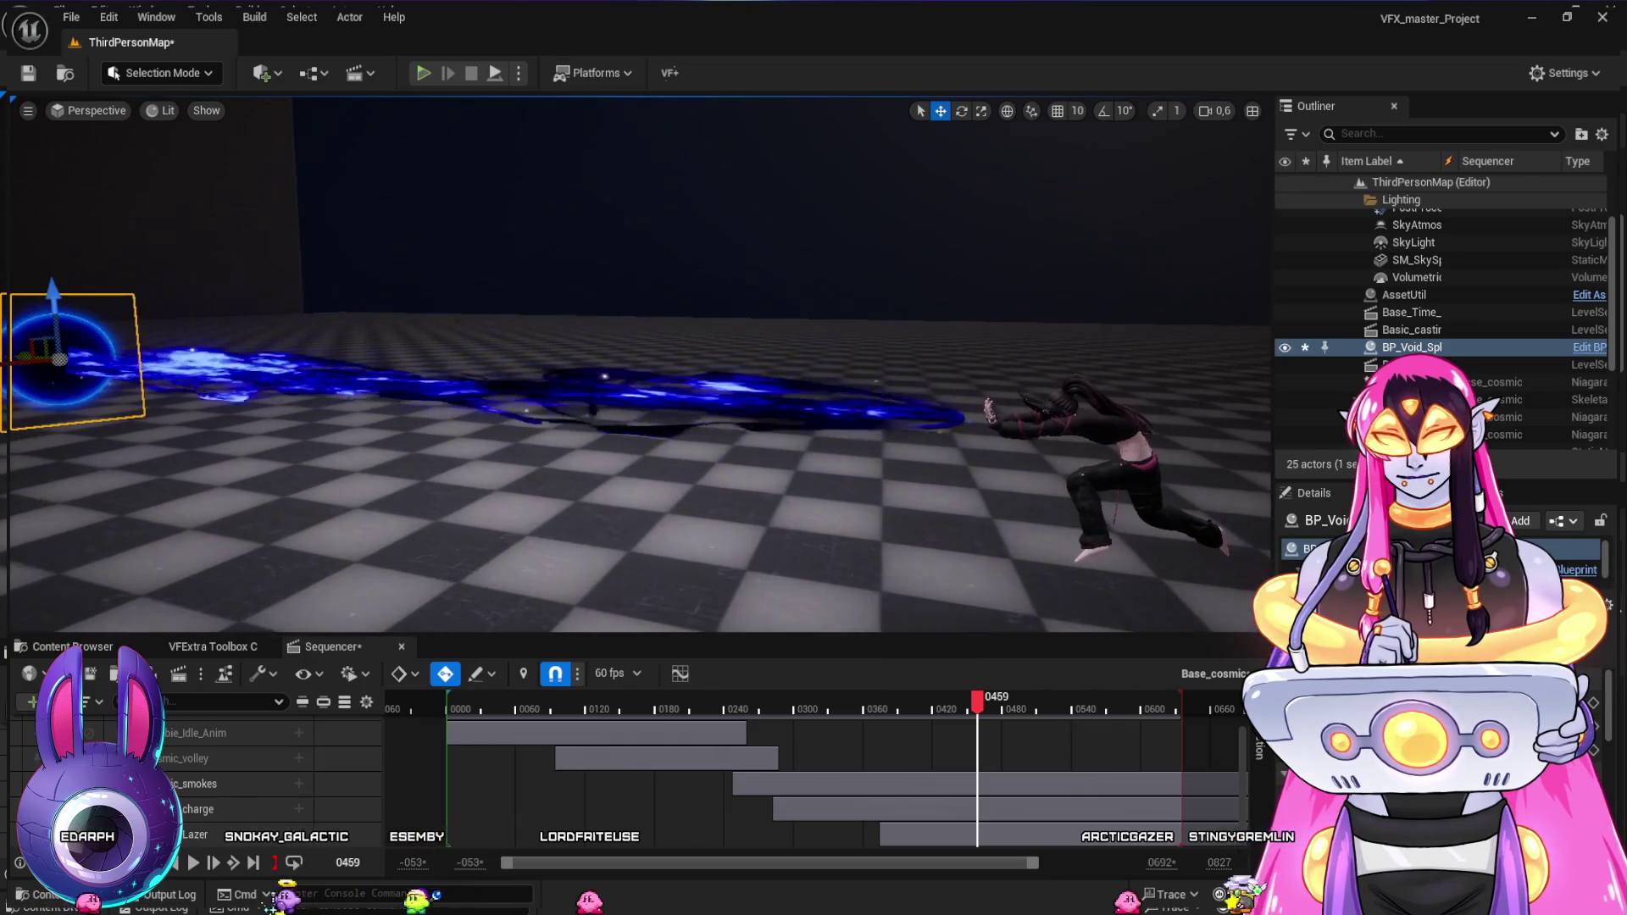
key("f")
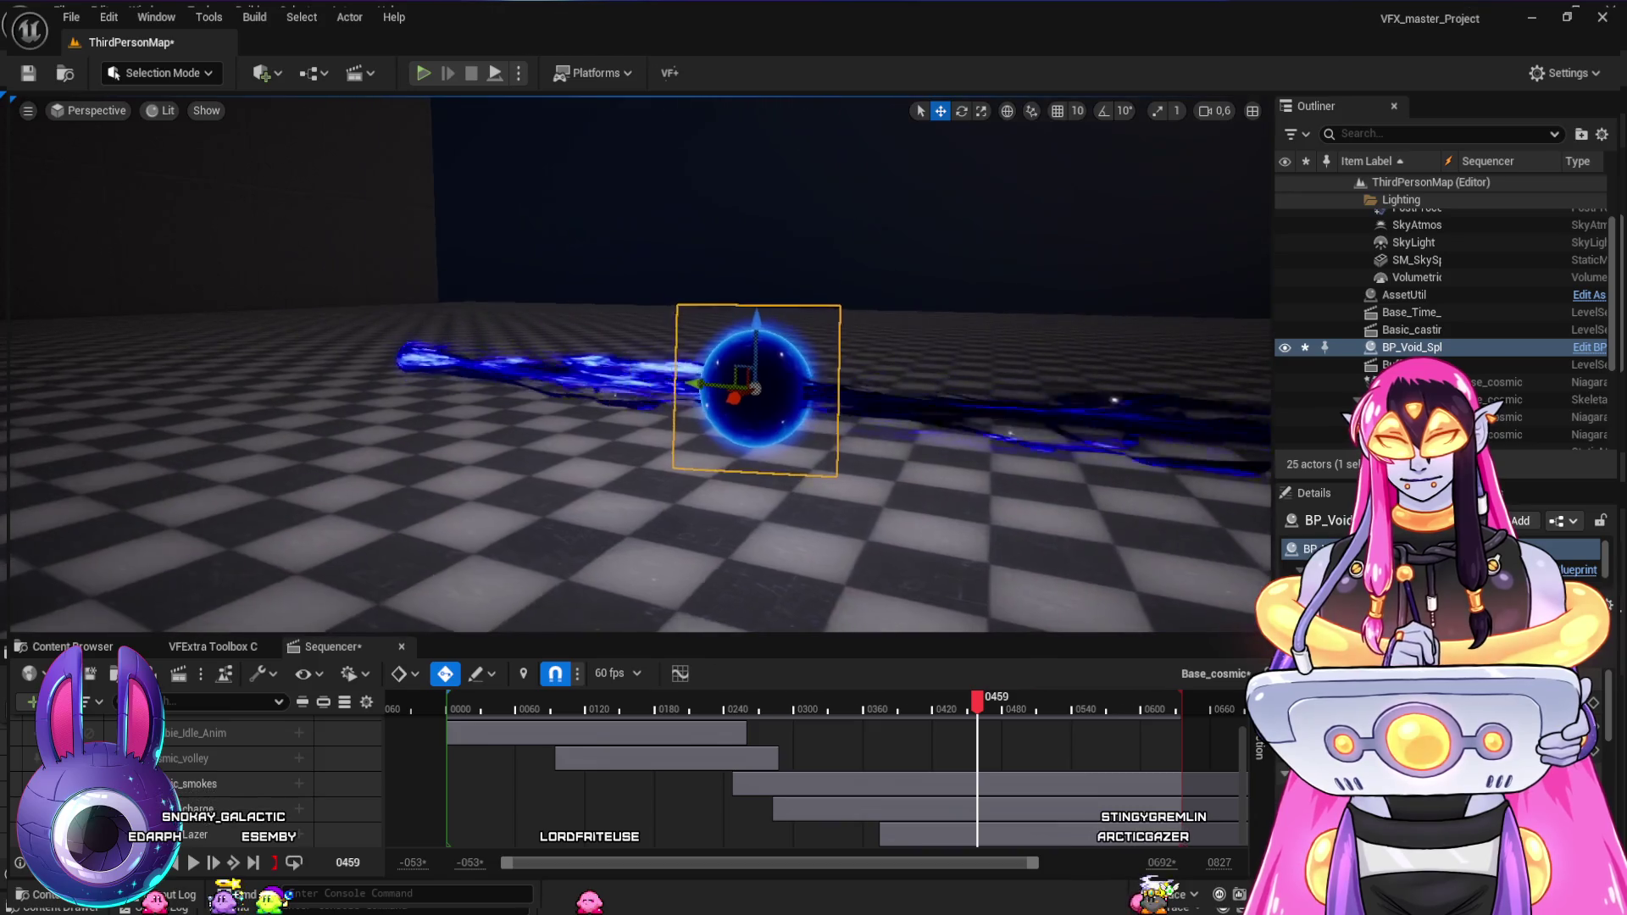
key("Right")
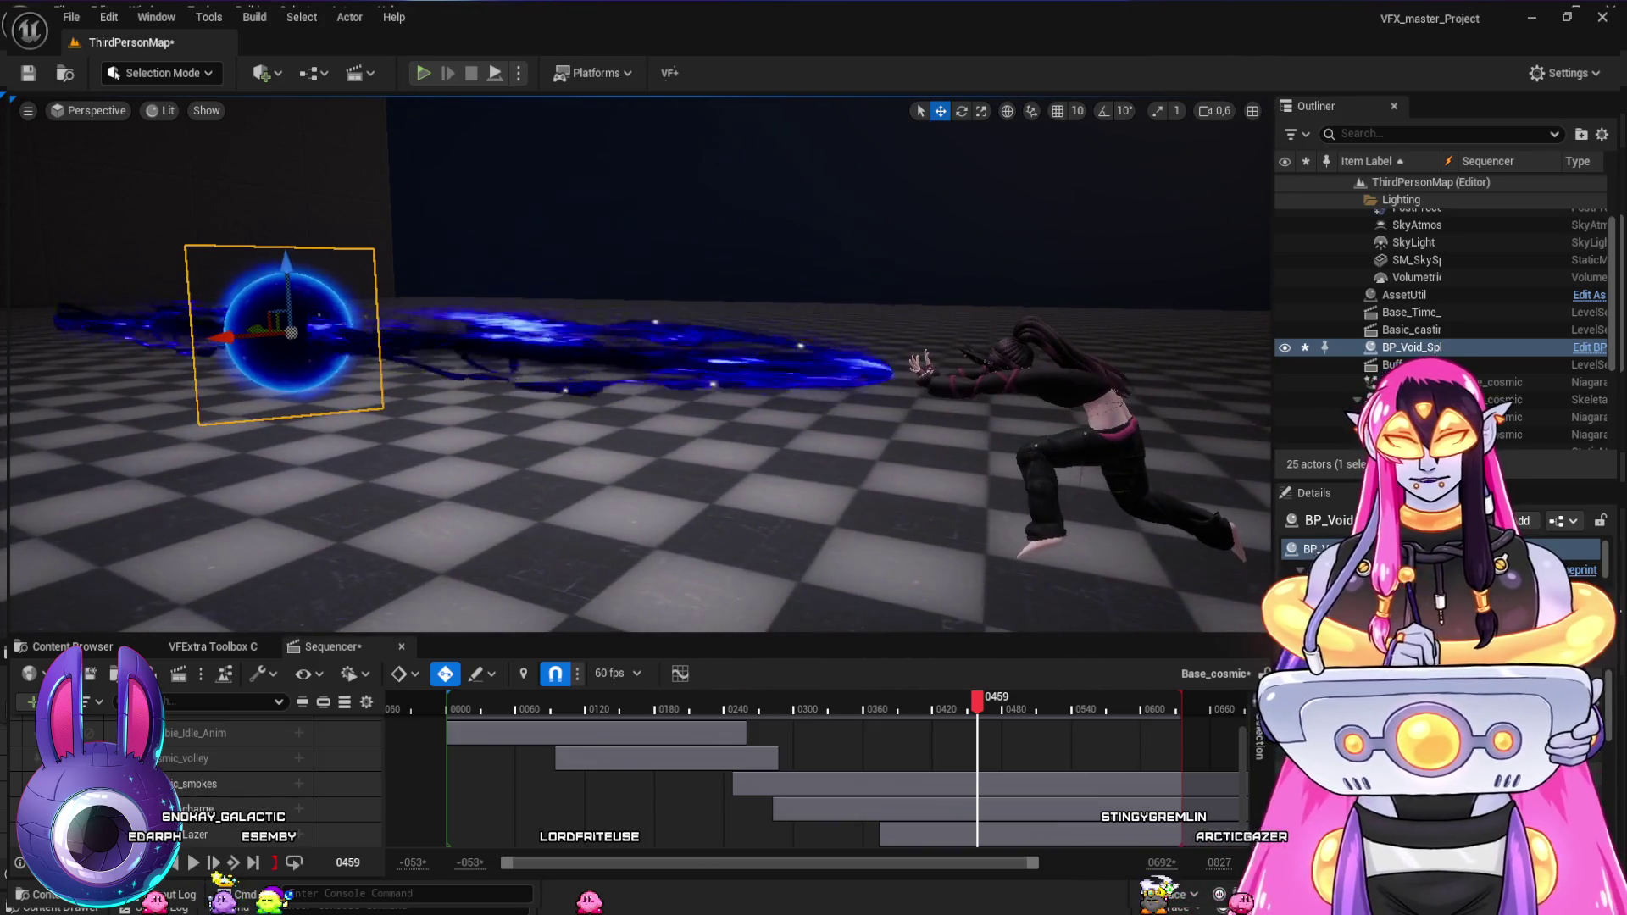
- Scrub the sequence through frames 0318–0403 to confirm the beam reaches the void sphere
left_click(254, 835)
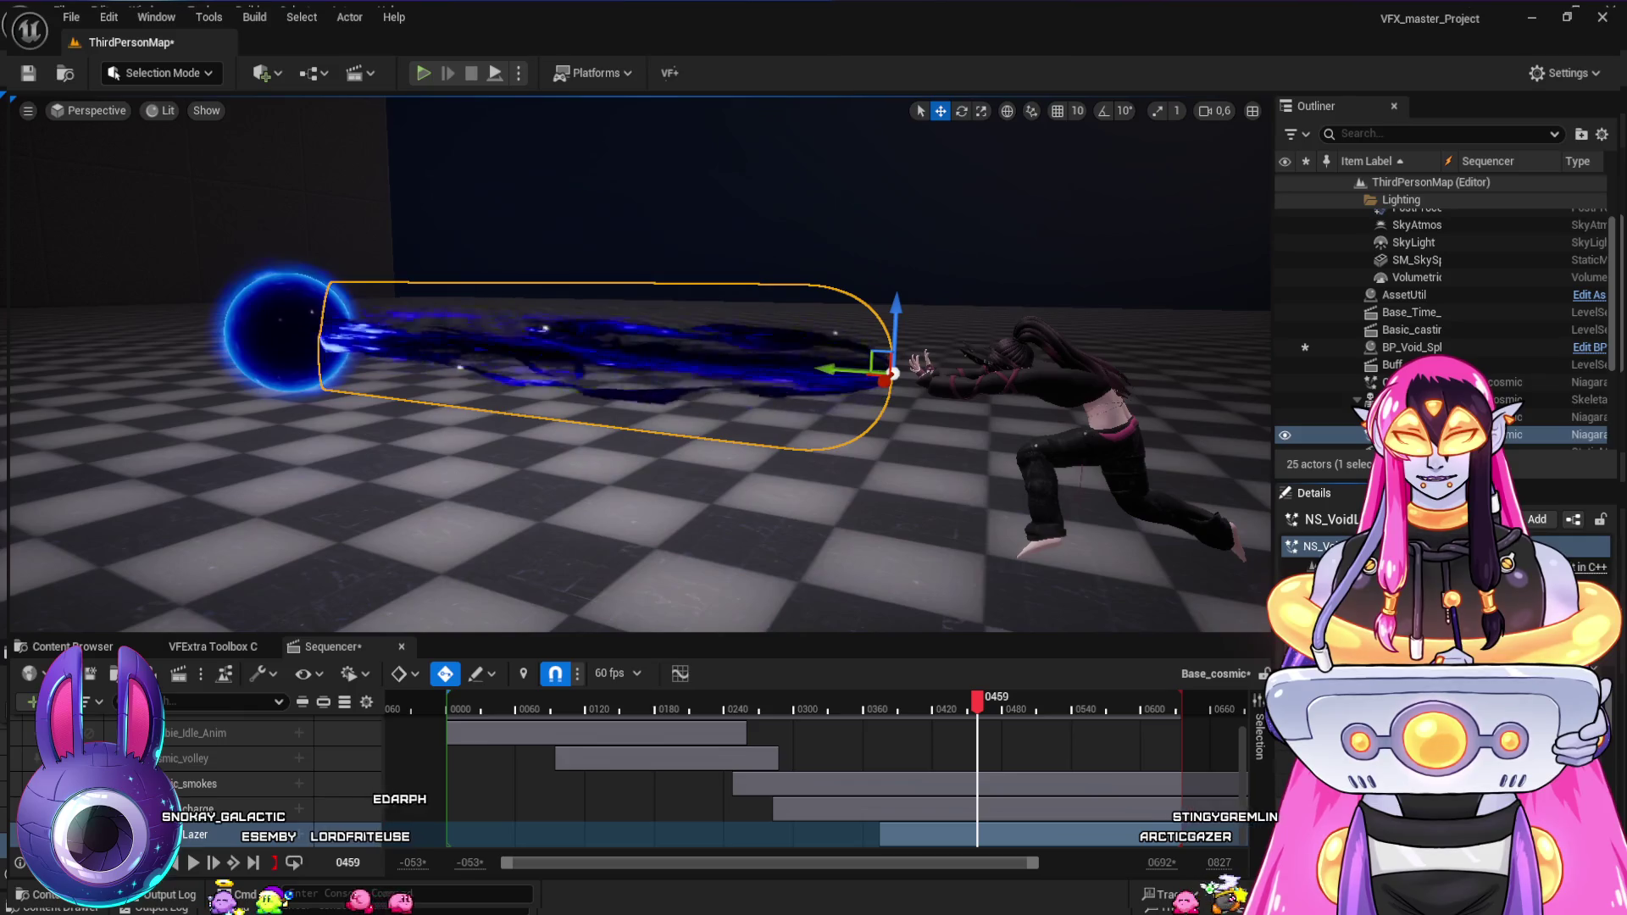
left_click(813, 708)
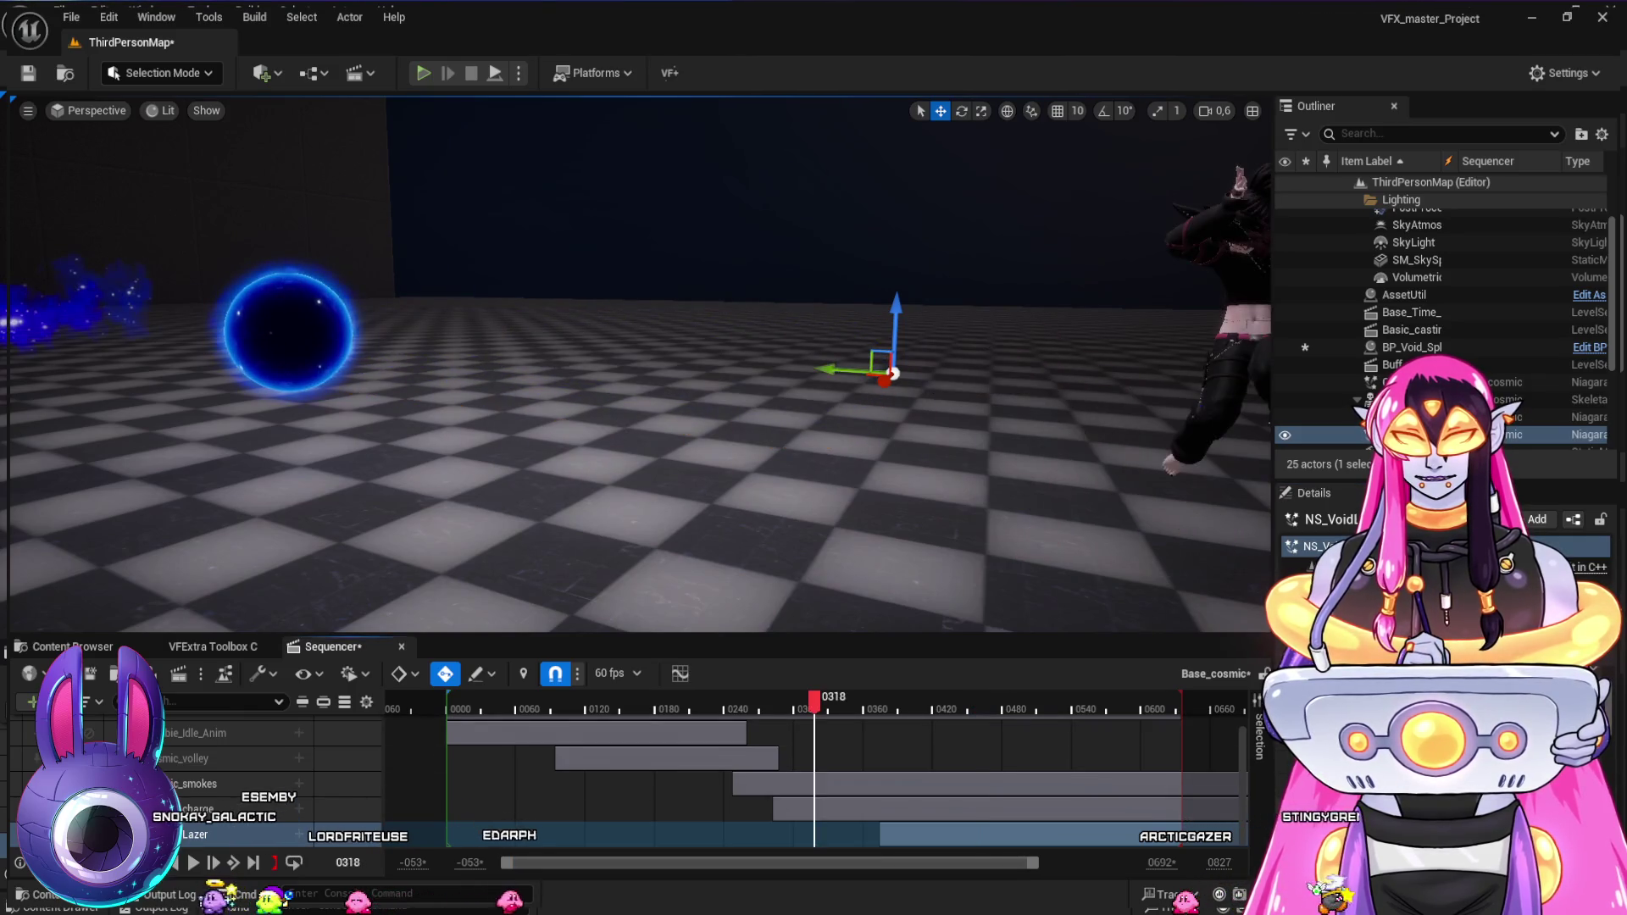
left_click(901, 708)
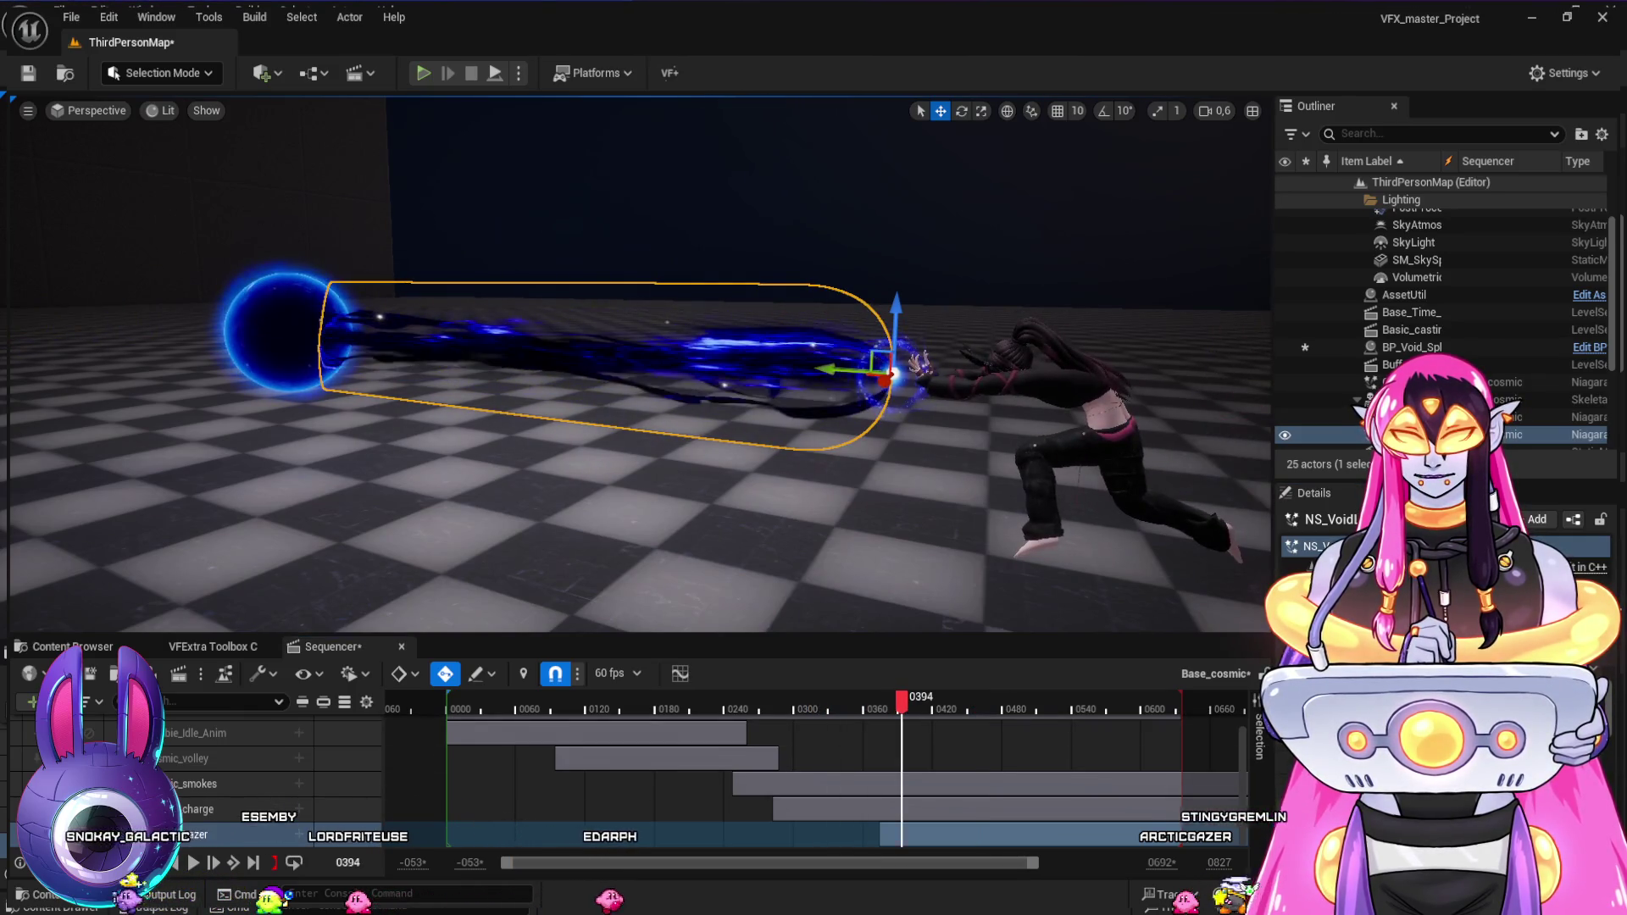
left_click(919, 363)
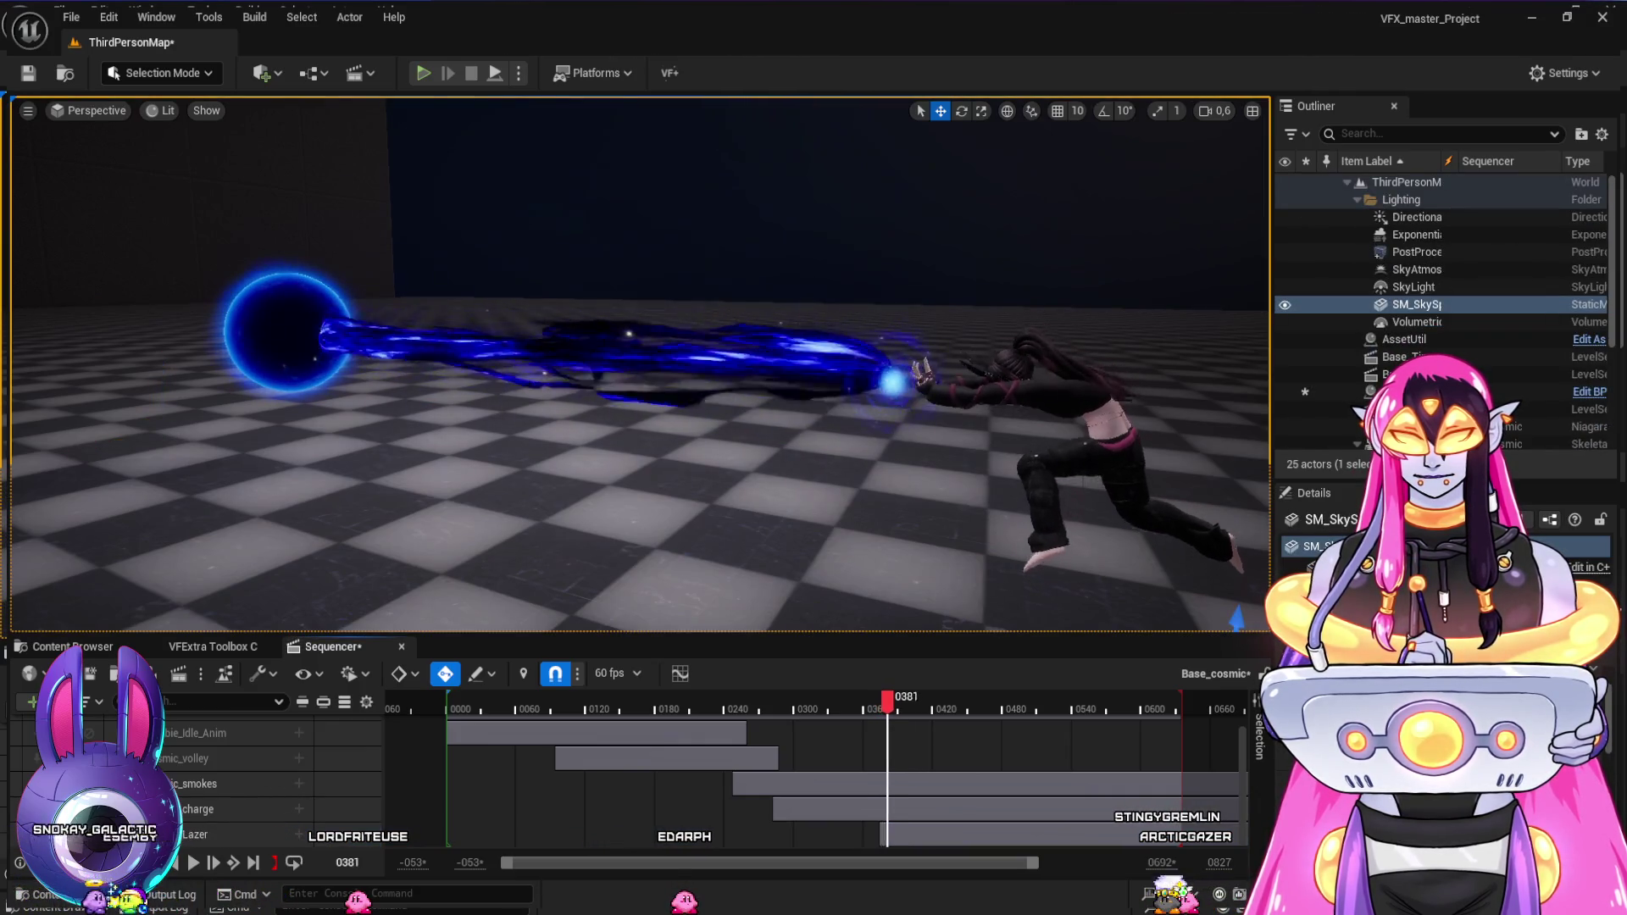
left_click(919, 708)
mouse_move(920, 697)
left_mouse_down()
mouse_move(937, 696)
mouse_move(861, 696)
mouse_move(912, 696)
left_mouse_up()
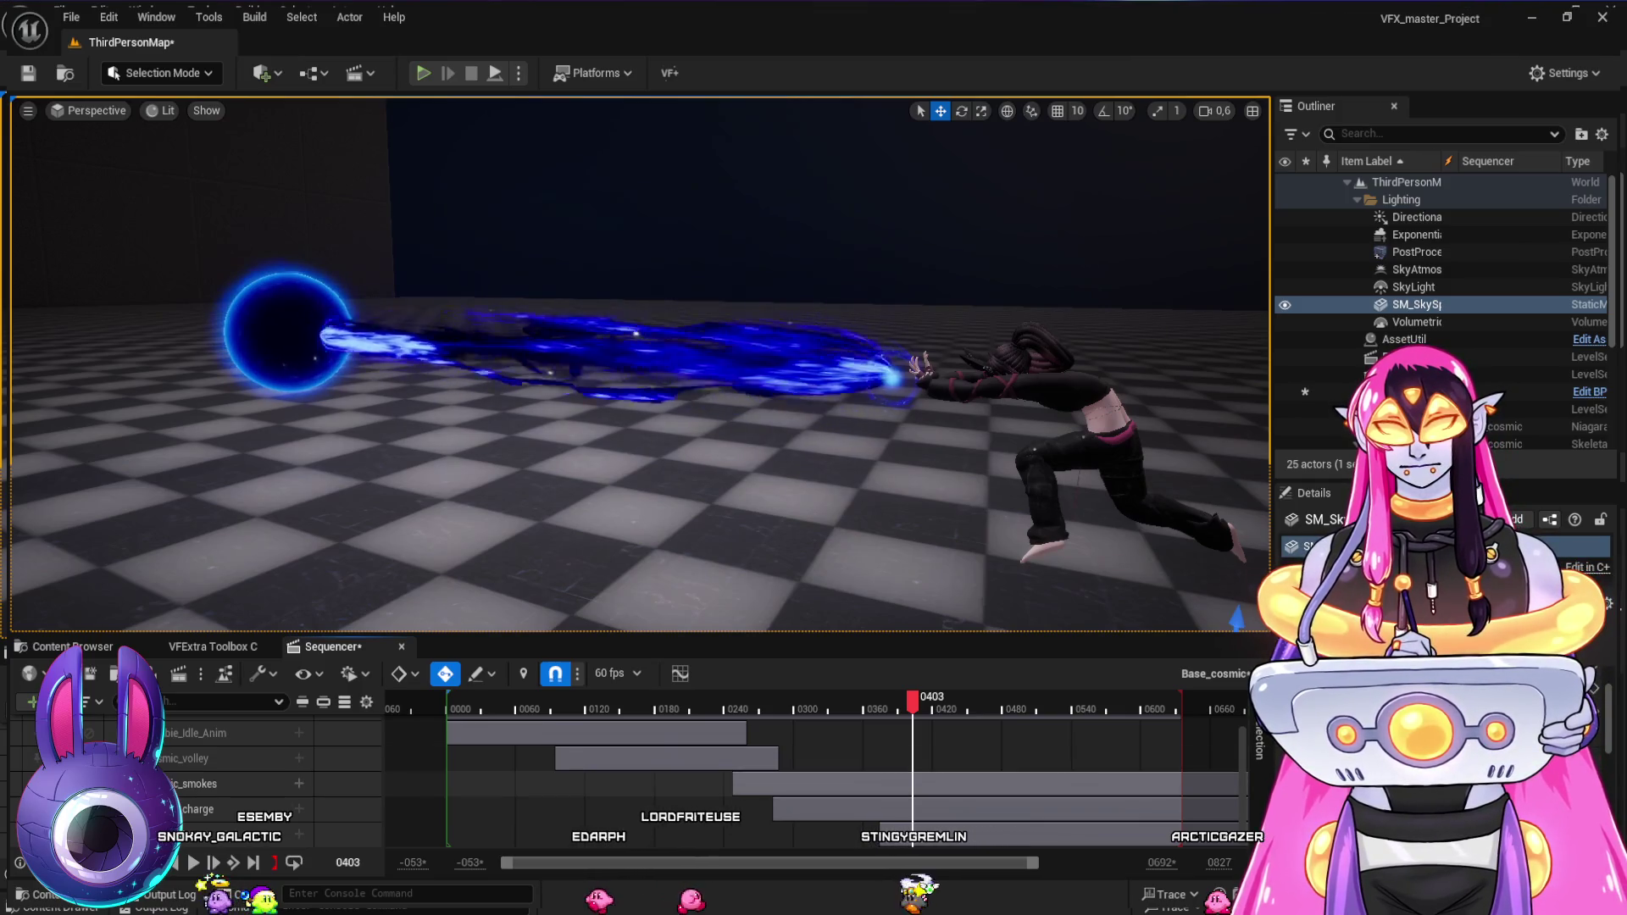
key("Left")
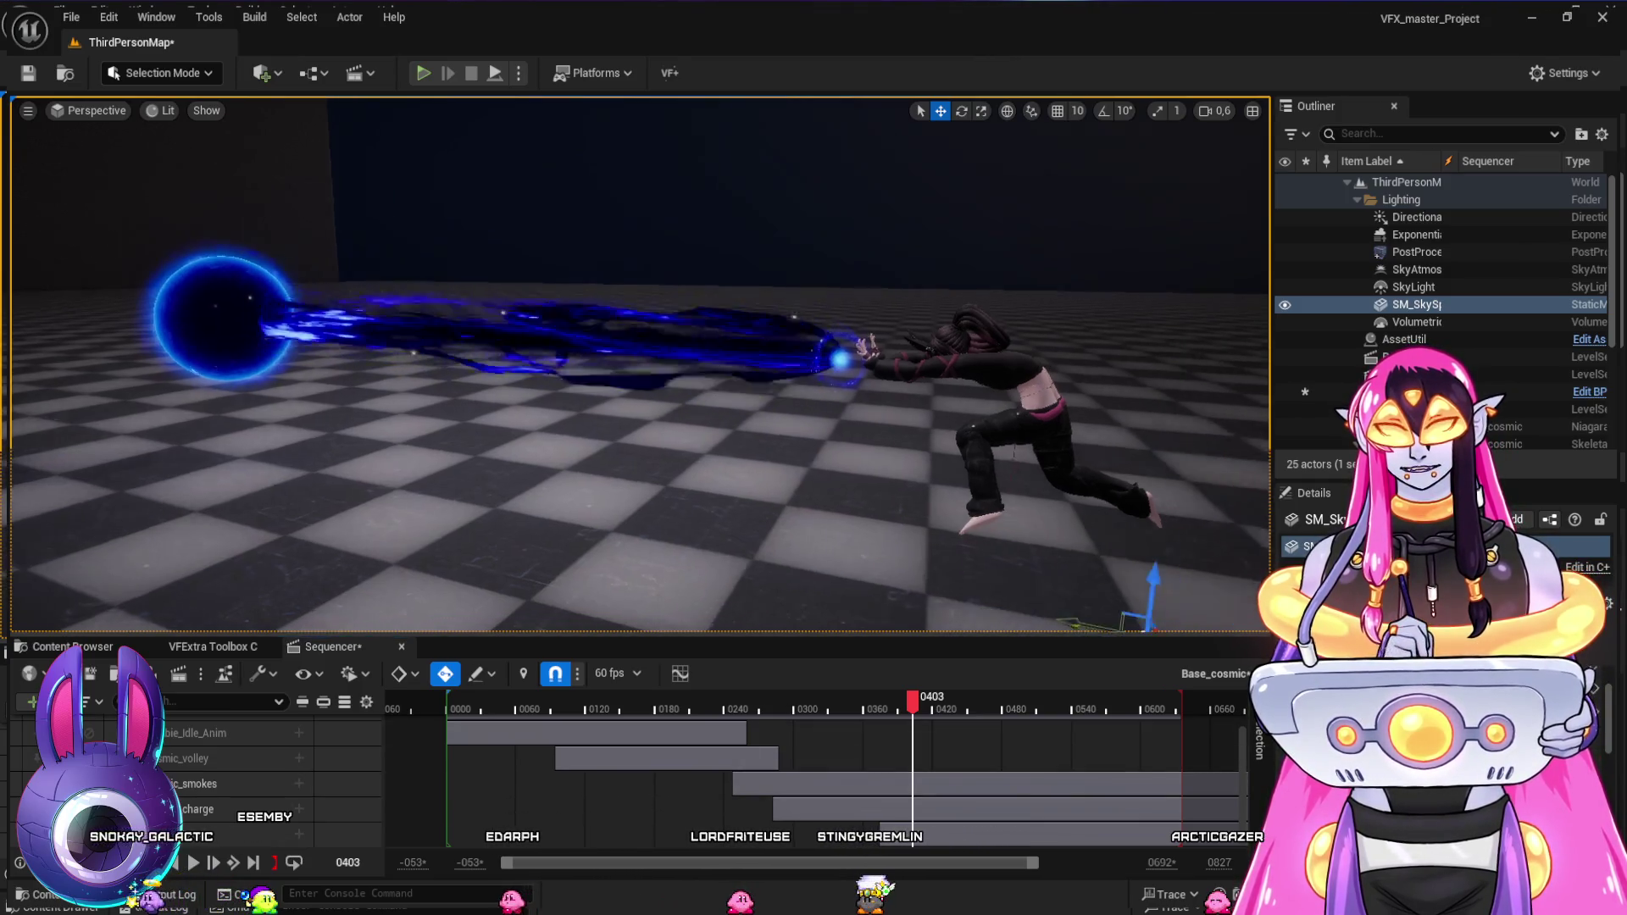
key("Right")
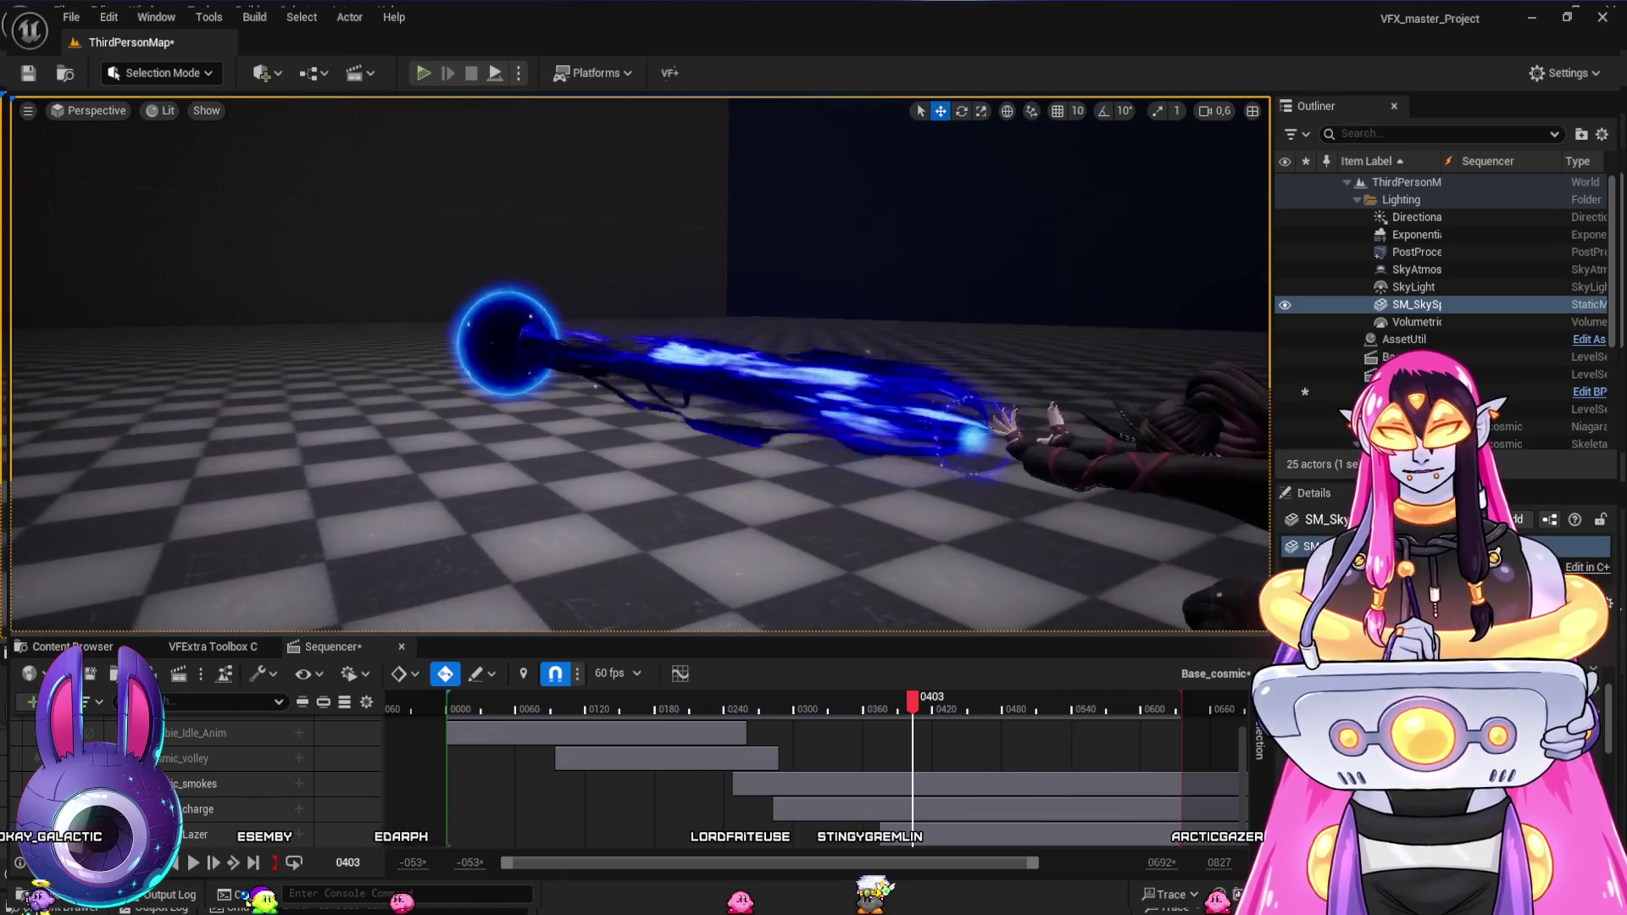